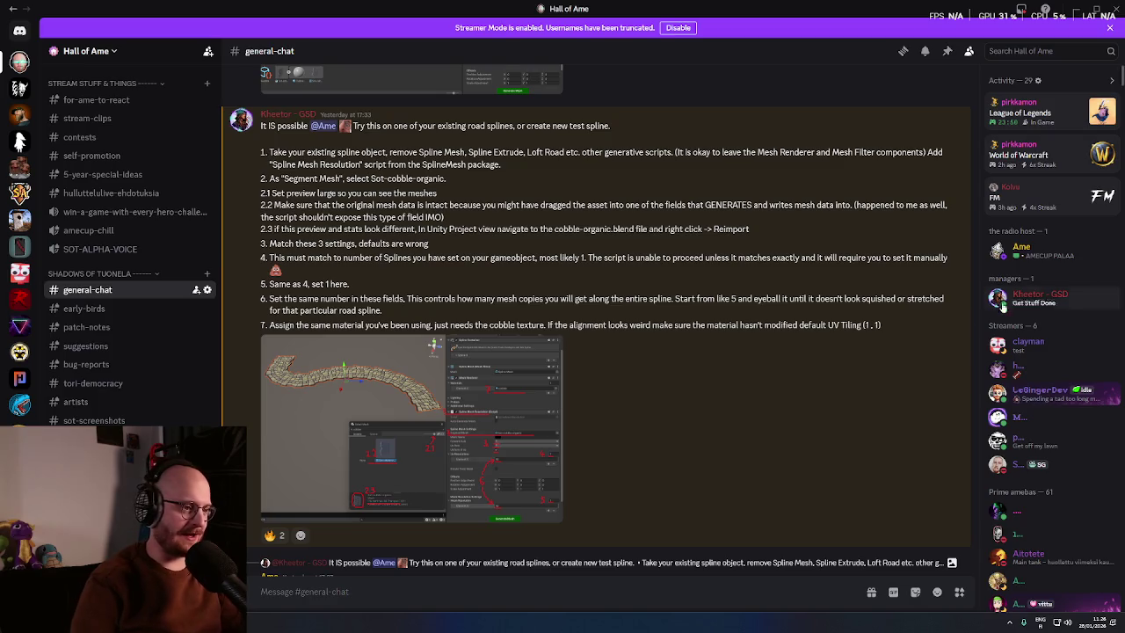
Step: Scroll to the Sot-cobble-organic spline mesh guide, highlight its first line, and enlarge its screenshot
{"action": "scroll", "coordinate": [819, 427], "scroll_direction": "up", "scroll_amount": 2}
{"action": "scroll", "coordinate": [819, 427], "scroll_direction": "down", "scroll_amount": 3}
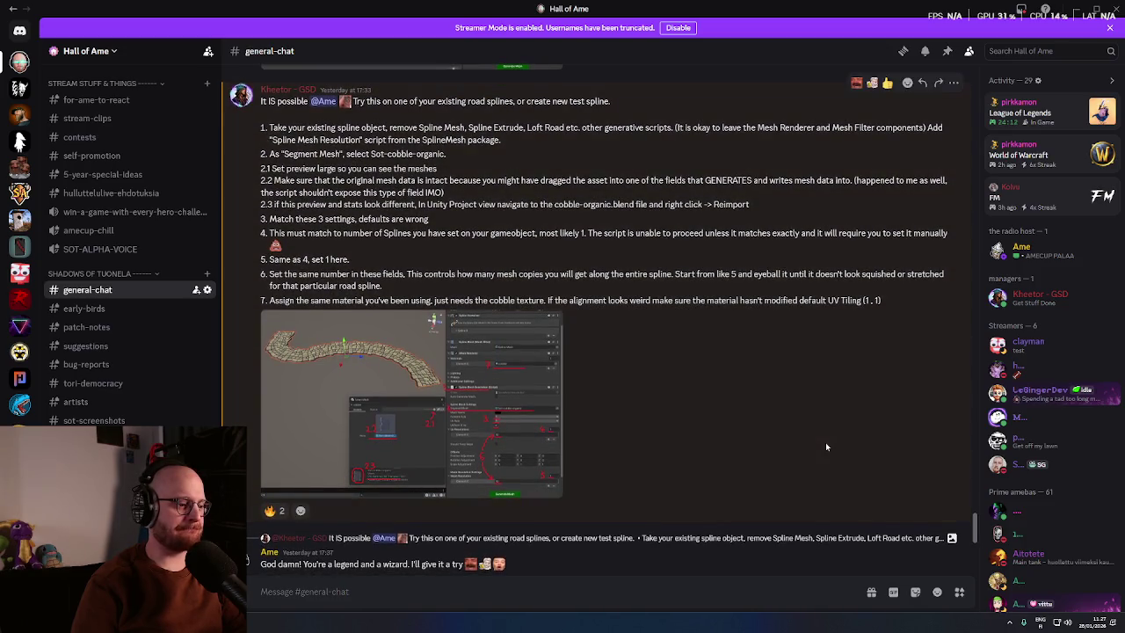
{"action": "scroll", "coordinate": [819, 464], "scroll_direction": "down", "scroll_amount": 1}
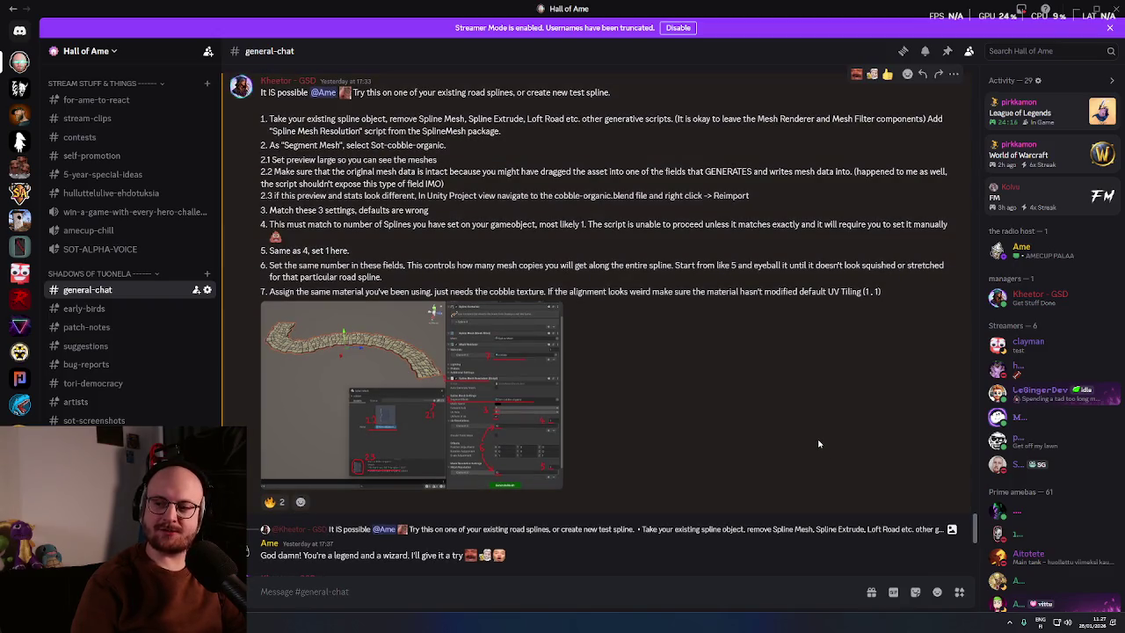
{"action": "scroll", "coordinate": [817, 453], "scroll_direction": "down", "scroll_amount": 1}
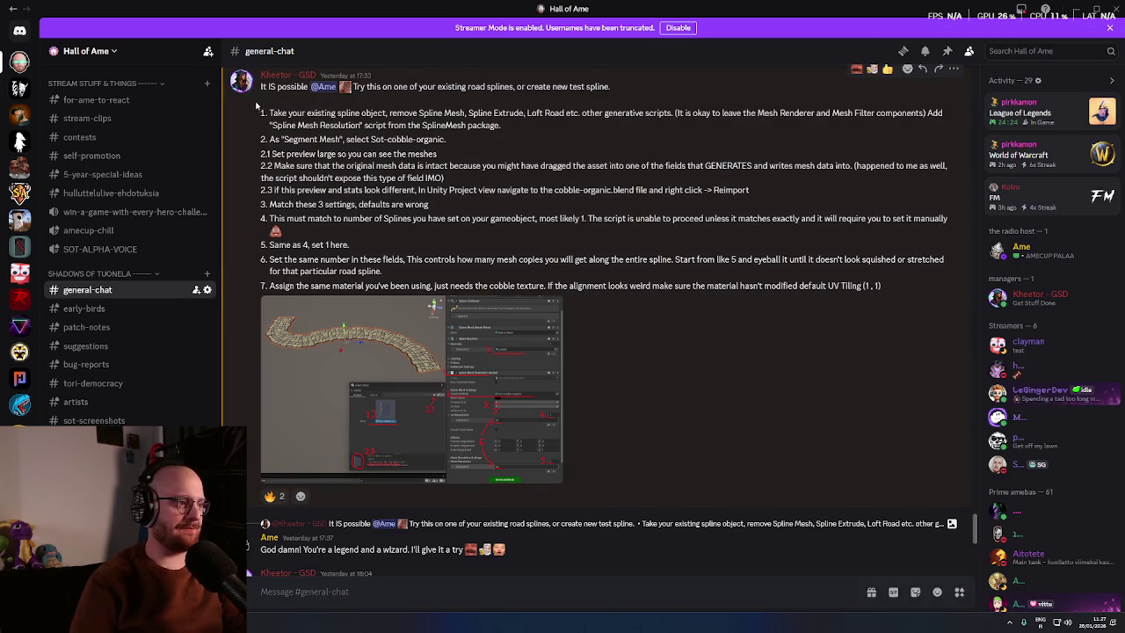
{"action": "left_click_drag", "start_coordinate": [260, 86], "coordinate": [648, 87]}
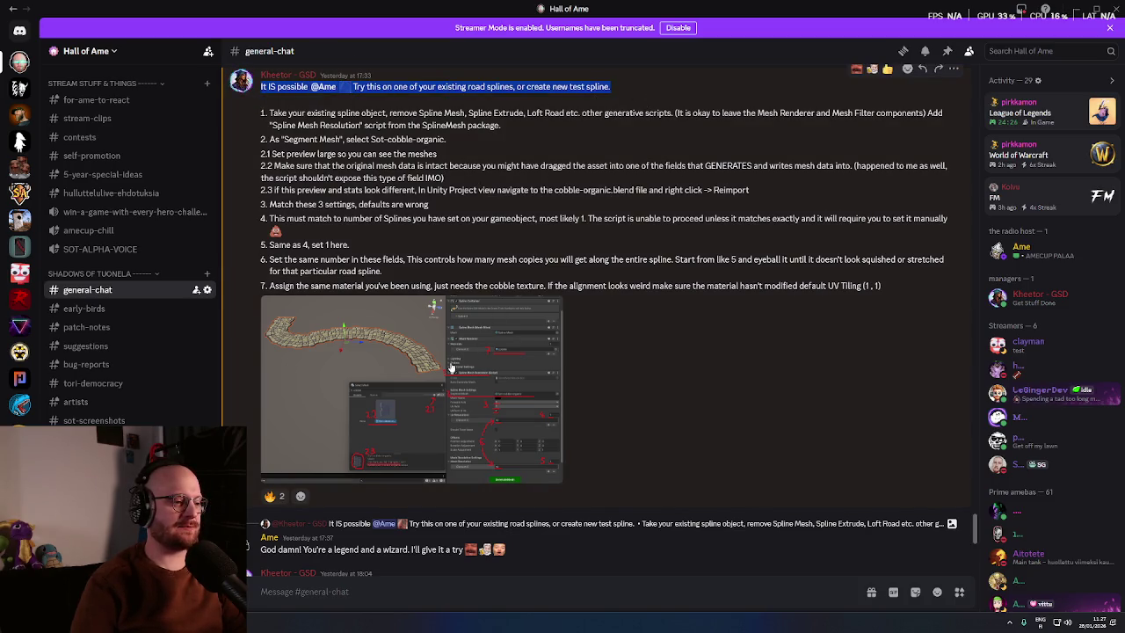
{"action": "left_click", "coordinate": [451, 367]}
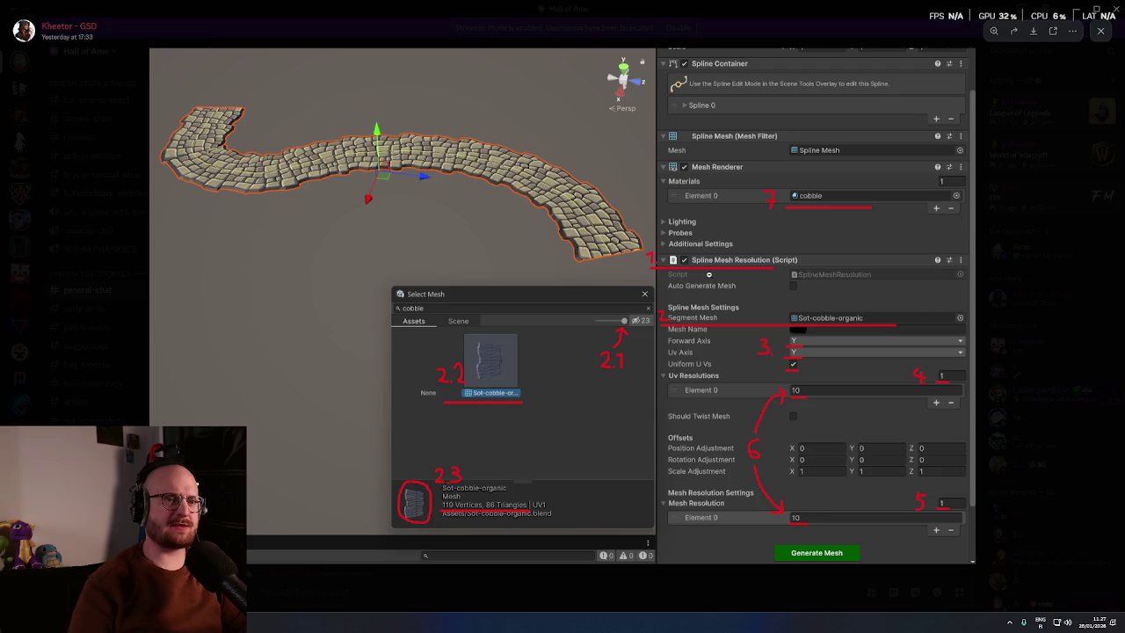
Step: Close the enlarged setup screenshot to return to the spline mesh guide message
{"action": "left_click", "coordinate": [1072, 285]}
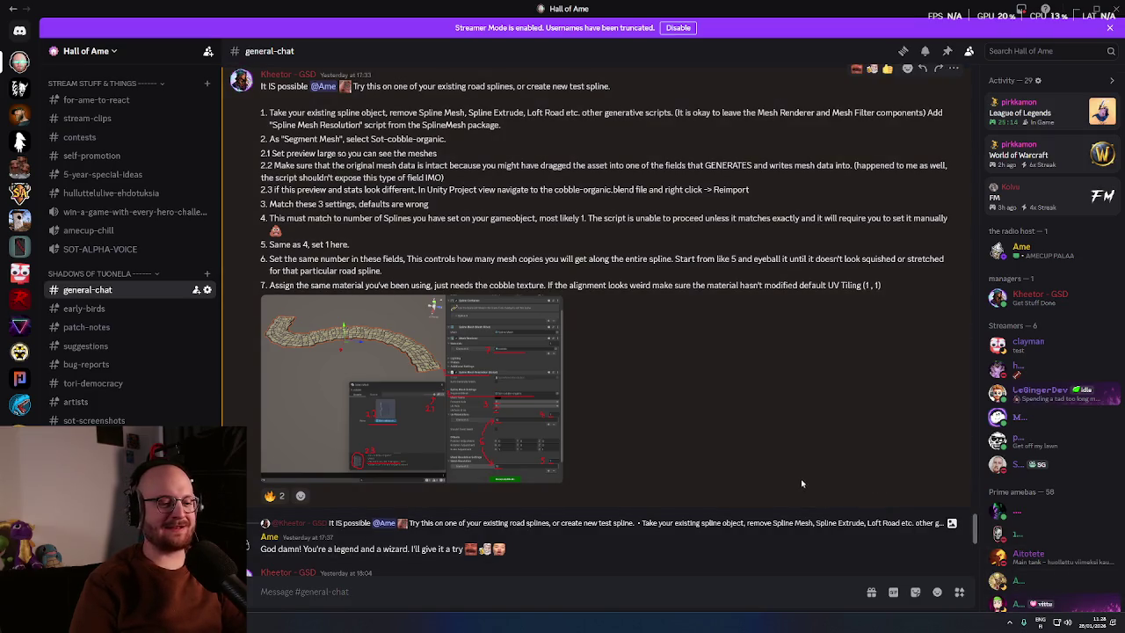
{"action": "scroll", "coordinate": [799, 483], "scroll_direction": "up", "scroll_amount": 1}
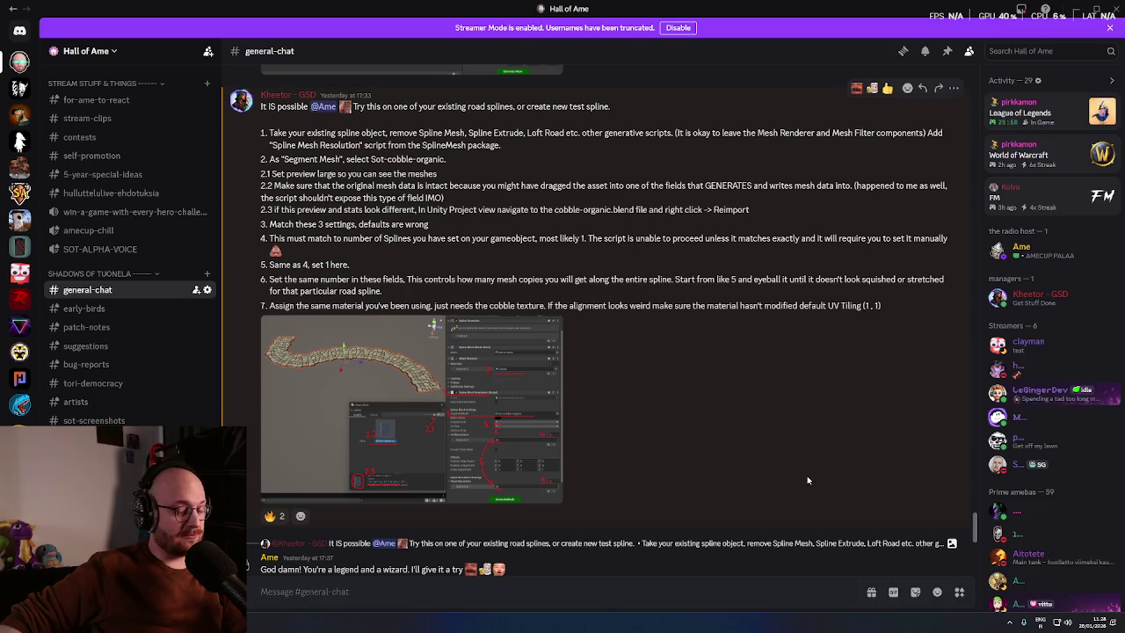
Step: Open the notification panel, advance the calendar one month, clear all notifications, then close it
{"action": "left_click", "coordinate": [1092, 624]}
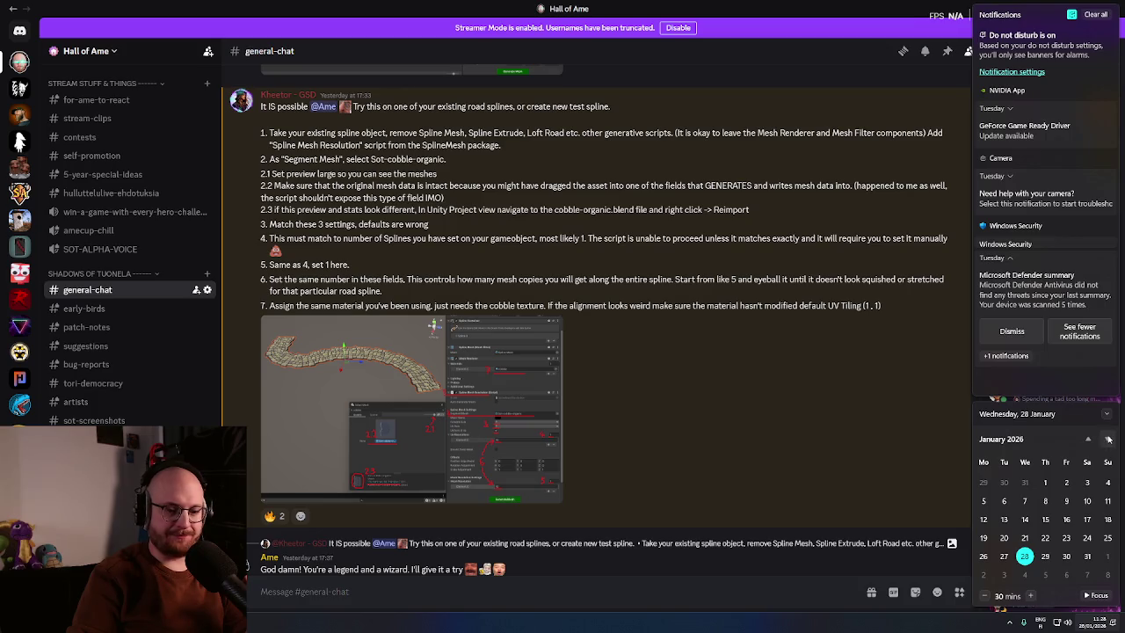
{"action": "left_click", "coordinate": [1108, 440]}
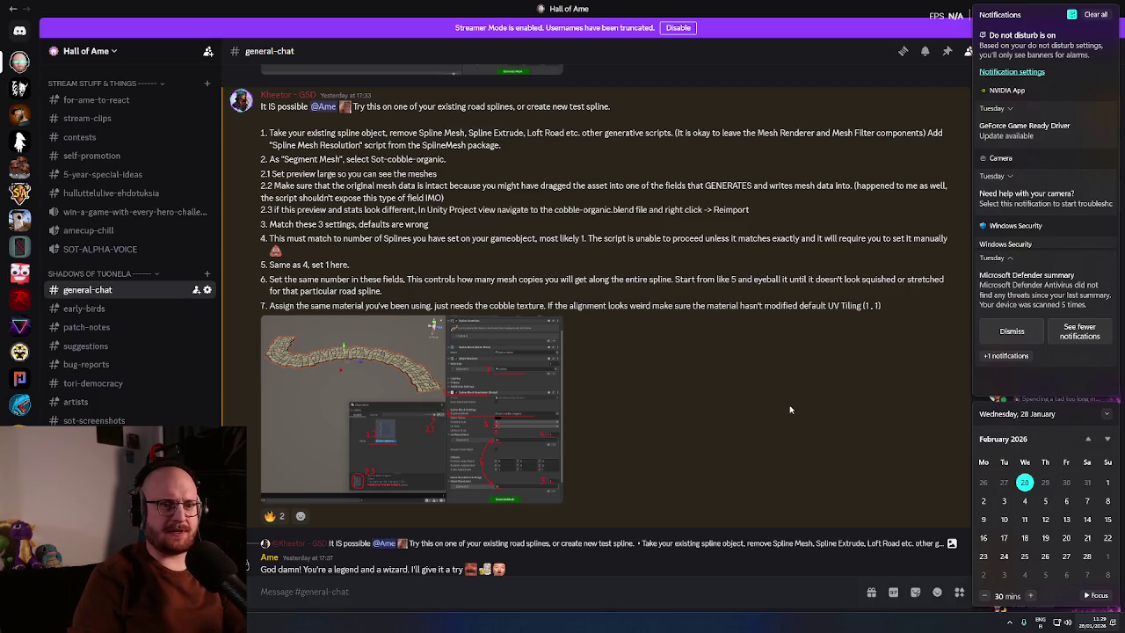
{"action": "left_click", "coordinate": [1095, 14]}
{"action": "left_click", "coordinate": [833, 290]}
{"action": "scroll", "coordinate": [833, 294], "scroll_direction": "down", "scroll_amount": 1}
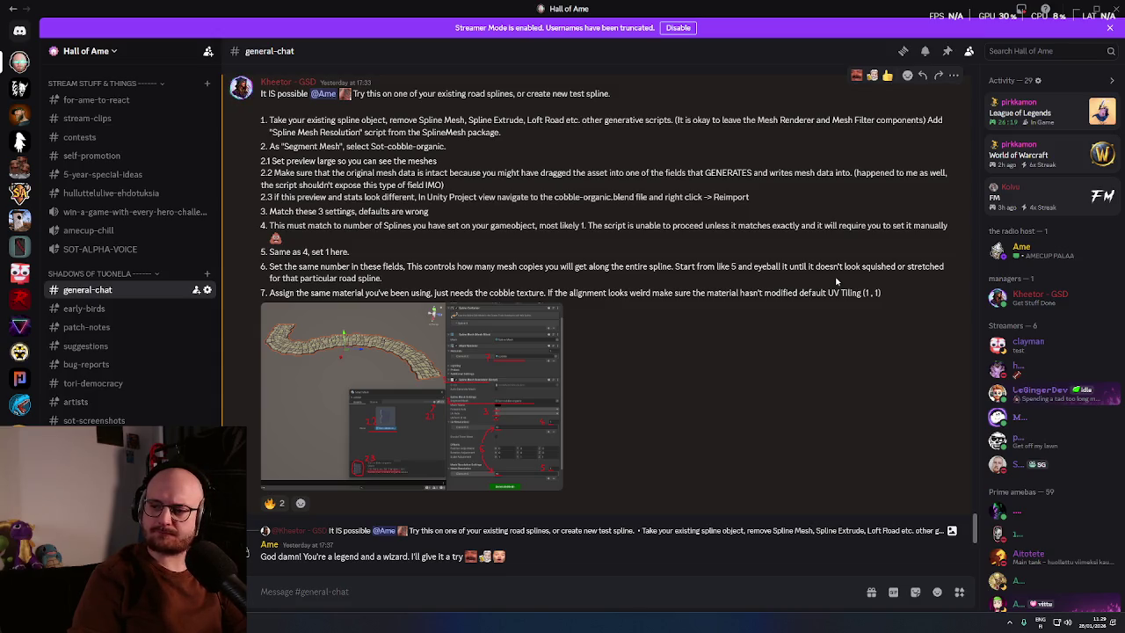
Step: Scroll general-chat down to the seven-step Sot-cobble-organic spline mesh guide
{"action": "scroll", "coordinate": [830, 294], "scroll_direction": "down", "scroll_amount": 1}
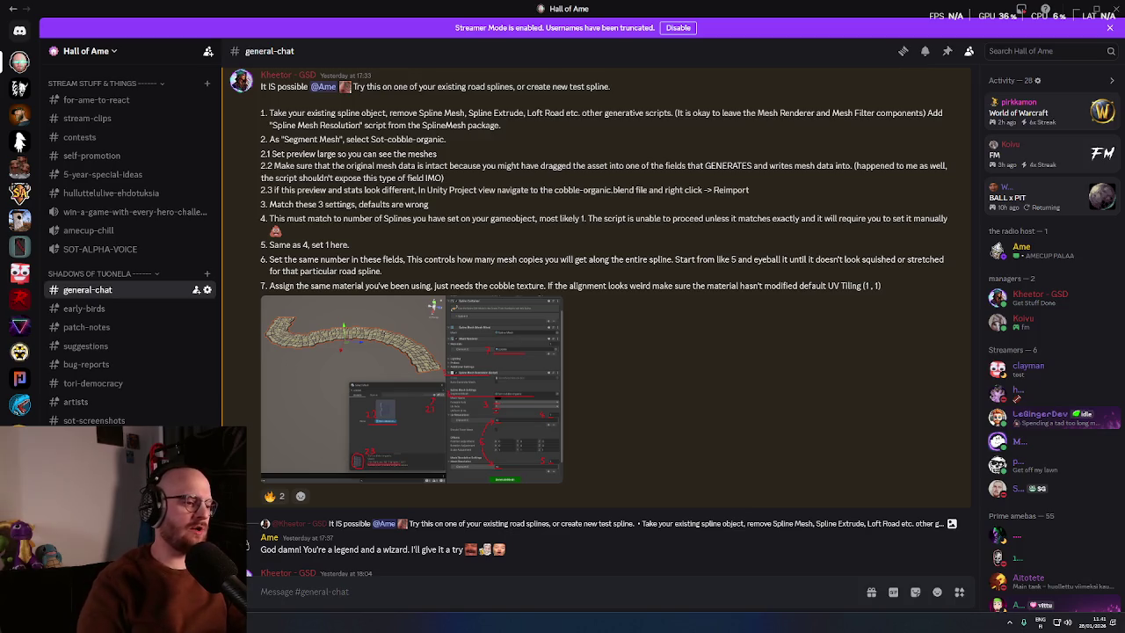
Step: Switch to #memes and enlarge the 'Oulussa leijailee kauhea löyhkä' news picture
{"action": "scroll", "coordinate": [759, 342], "scroll_direction": "down", "scroll_amount": 1}
{"action": "scroll", "coordinate": [132, 264], "scroll_direction": "down", "scroll_amount": 3}
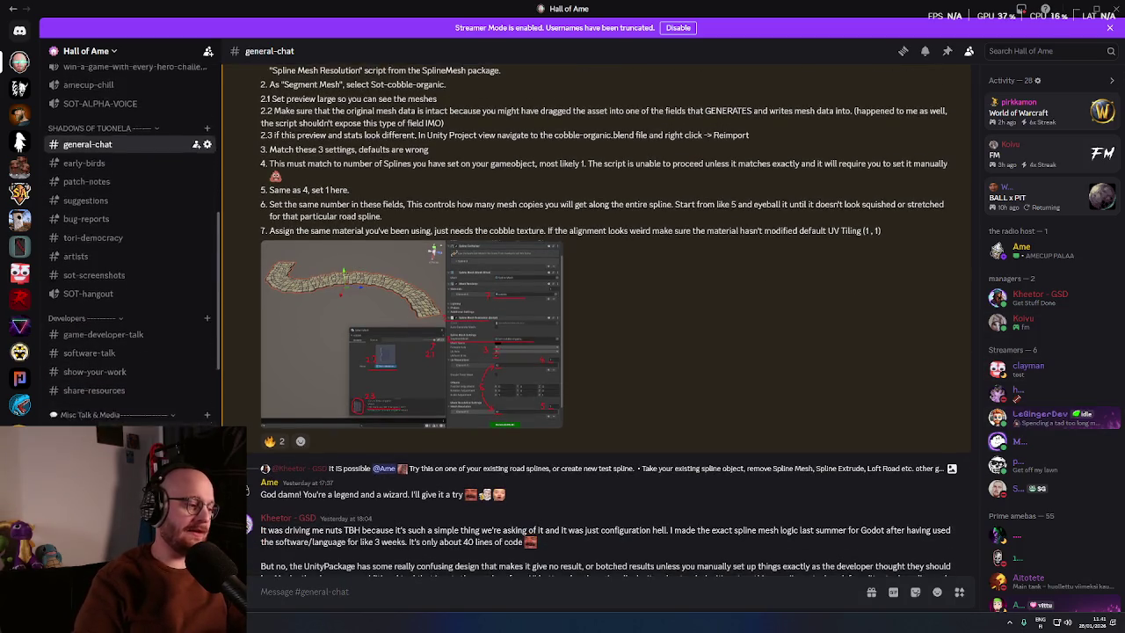
{"action": "scroll", "coordinate": [123, 378], "scroll_direction": "down", "scroll_amount": 1}
{"action": "left_click", "coordinate": [120, 377]}
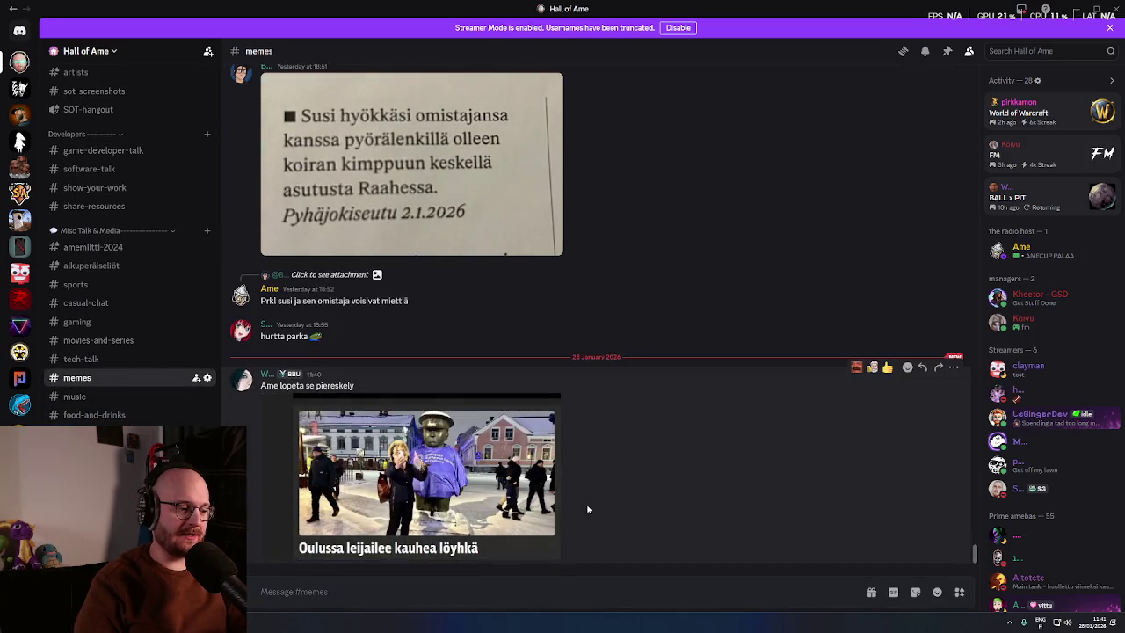
{"action": "left_click", "coordinate": [421, 488]}
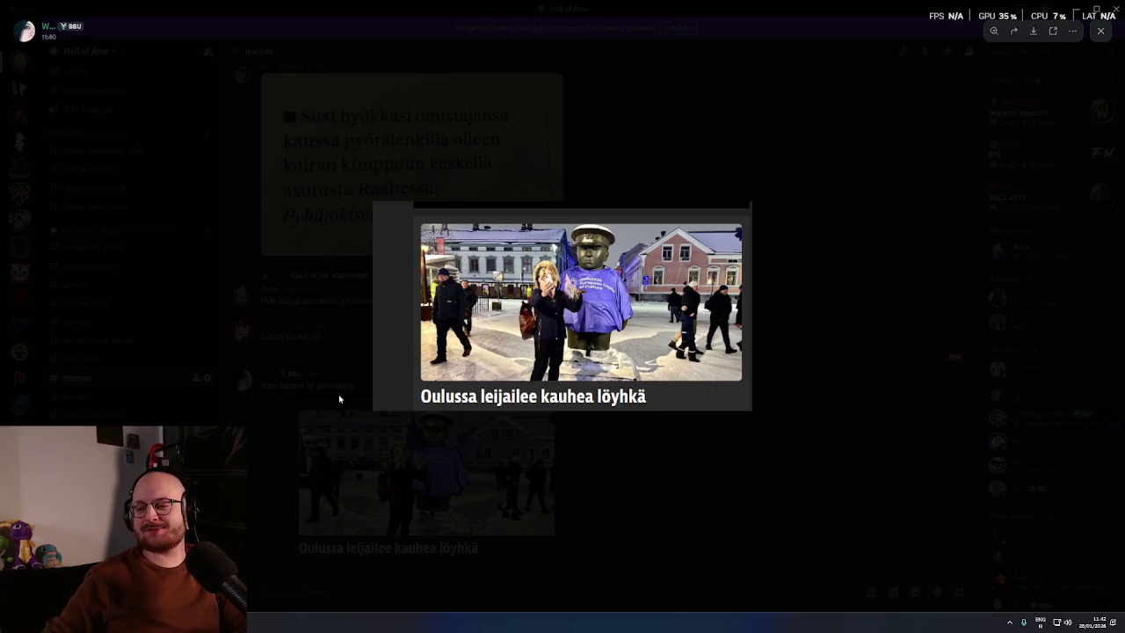
Step: Close the enlarged news picture and minimize Discord with Super+Down
{"action": "left_click", "coordinate": [650, 455]}
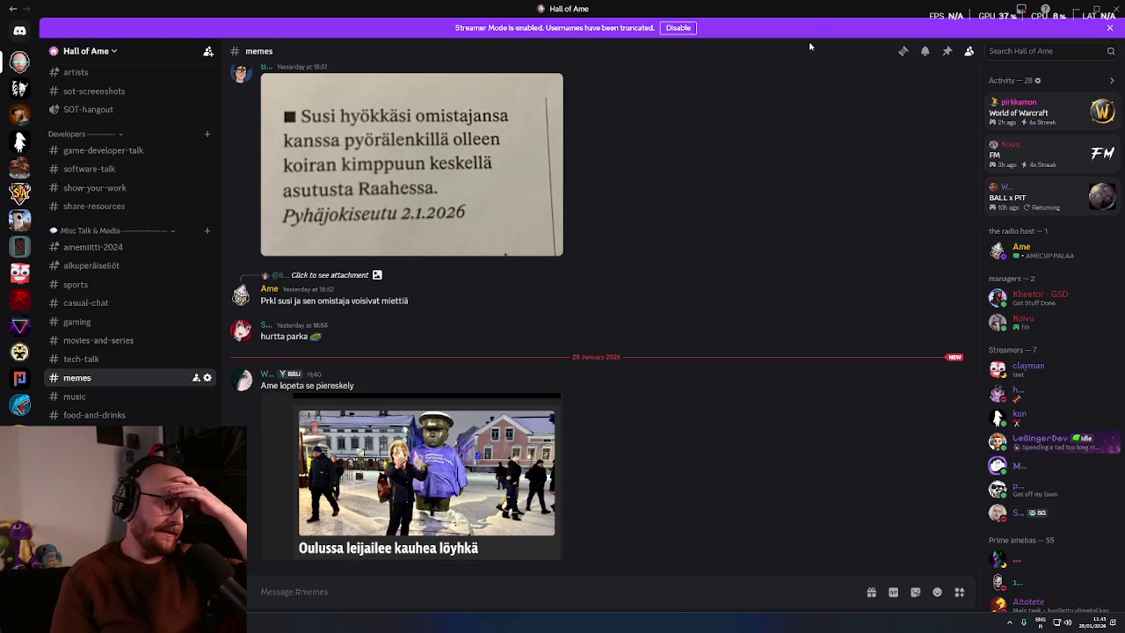
{"action": "key", "text": "super+Down"}
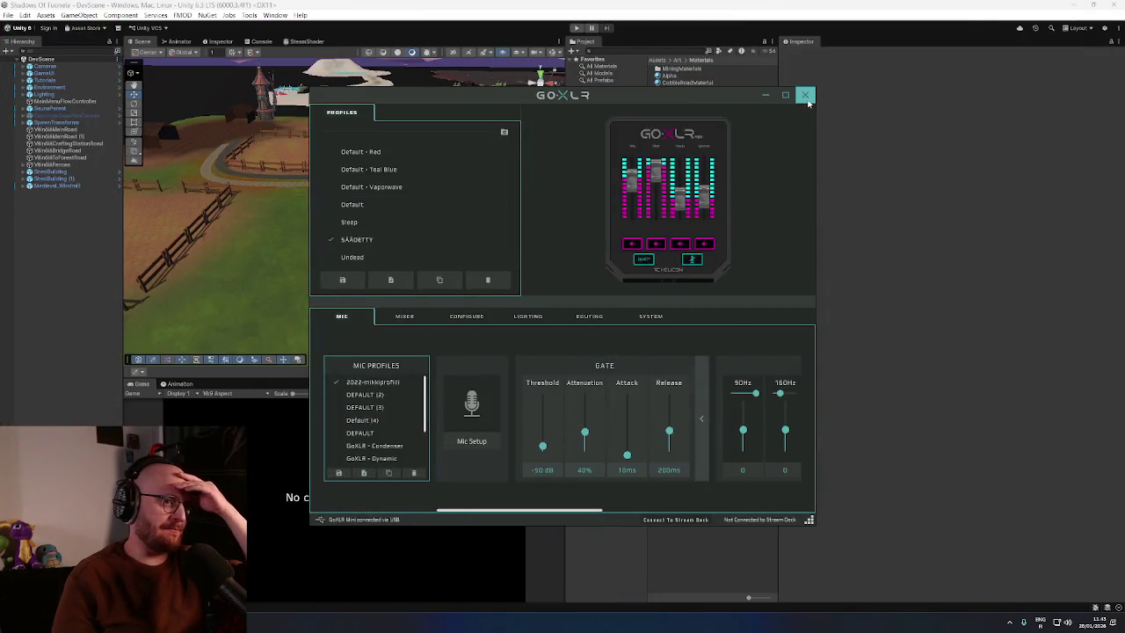
Step: Close the GoXLR mixer, then orbit and tilt the DevScene view over the village map
{"action": "left_click", "coordinate": [806, 96]}
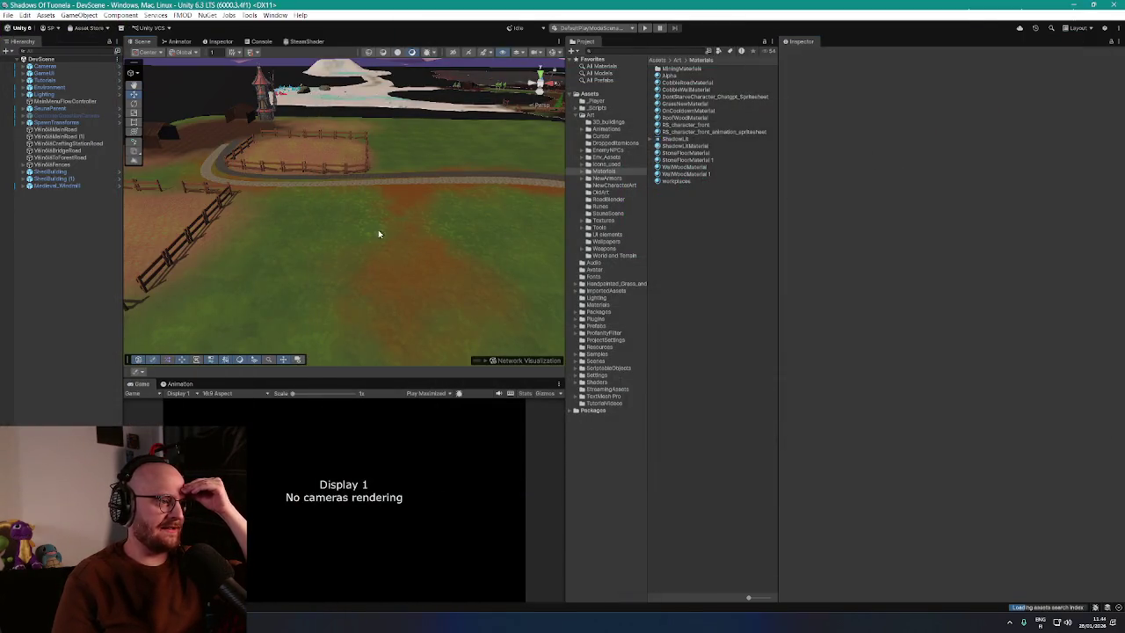
{"action": "mouse_move", "coordinate": [379, 234]}
{"action": "left_mouse_down"}
{"action": "mouse_move", "coordinate": [395, 238]}
{"action": "mouse_move", "coordinate": [355, 233]}
{"action": "left_mouse_up"}
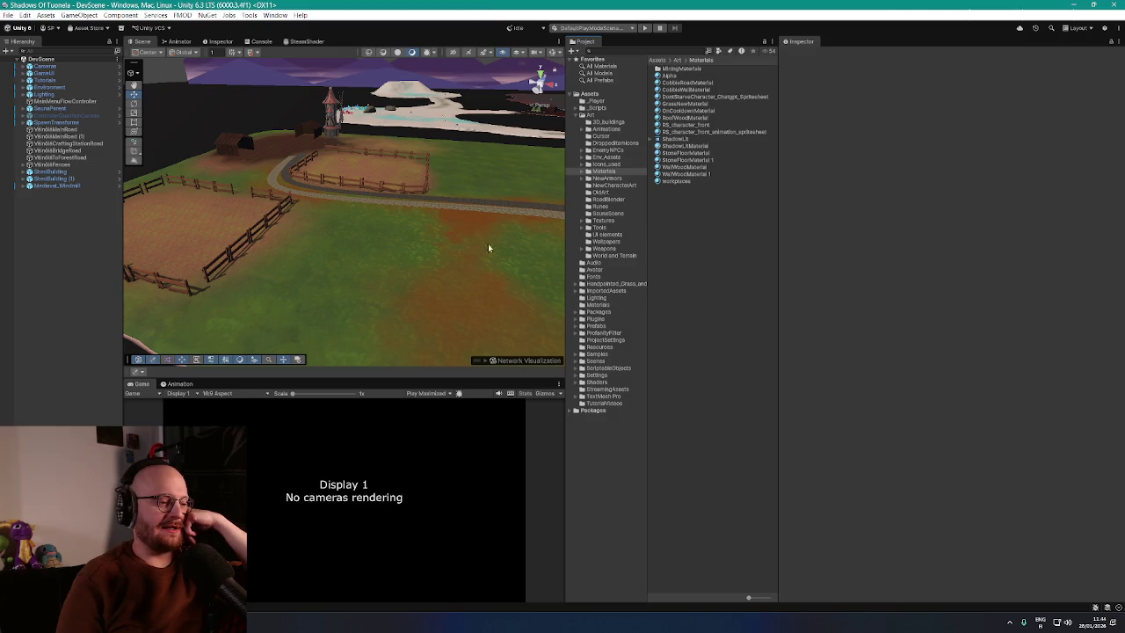
{"action": "mouse_move", "coordinate": [484, 281]}
{"action": "left_mouse_down"}
{"action": "mouse_move", "coordinate": [465, 254]}
{"action": "mouse_move", "coordinate": [447, 266]}
{"action": "mouse_move", "coordinate": [556, 256]}
{"action": "mouse_move", "coordinate": [480, 254]}
{"action": "mouse_move", "coordinate": [518, 248]}
{"action": "mouse_move", "coordinate": [444, 216]}
{"action": "mouse_move", "coordinate": [448, 229]}
{"action": "mouse_move", "coordinate": [515, 234]}
{"action": "mouse_move", "coordinate": [407, 251]}
{"action": "mouse_move", "coordinate": [509, 238]}
{"action": "mouse_move", "coordinate": [469, 242]}
{"action": "left_mouse_up"}
Step: Select the VillageMainRoad cobblestone road to review its five-knot spline and CobbleRoadMaterial
{"action": "left_click", "coordinate": [414, 226]}
{"action": "left_click", "coordinate": [419, 201]}
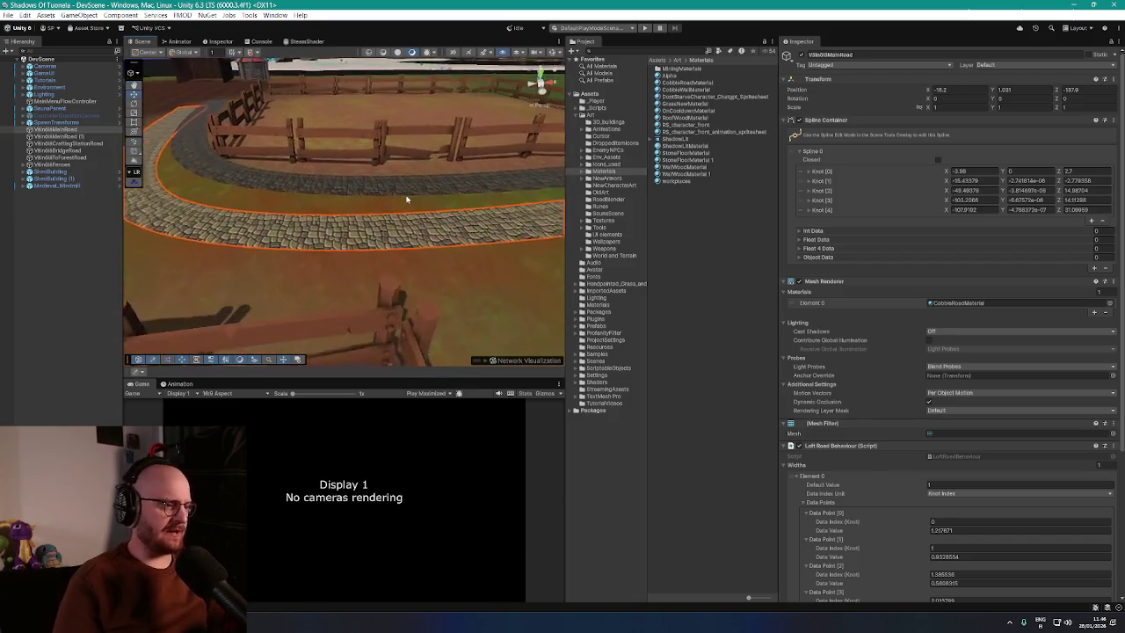
{"action": "left_click", "coordinate": [379, 202]}
{"action": "left_click_drag", "start_coordinate": [380, 202], "coordinate": [409, 211]}
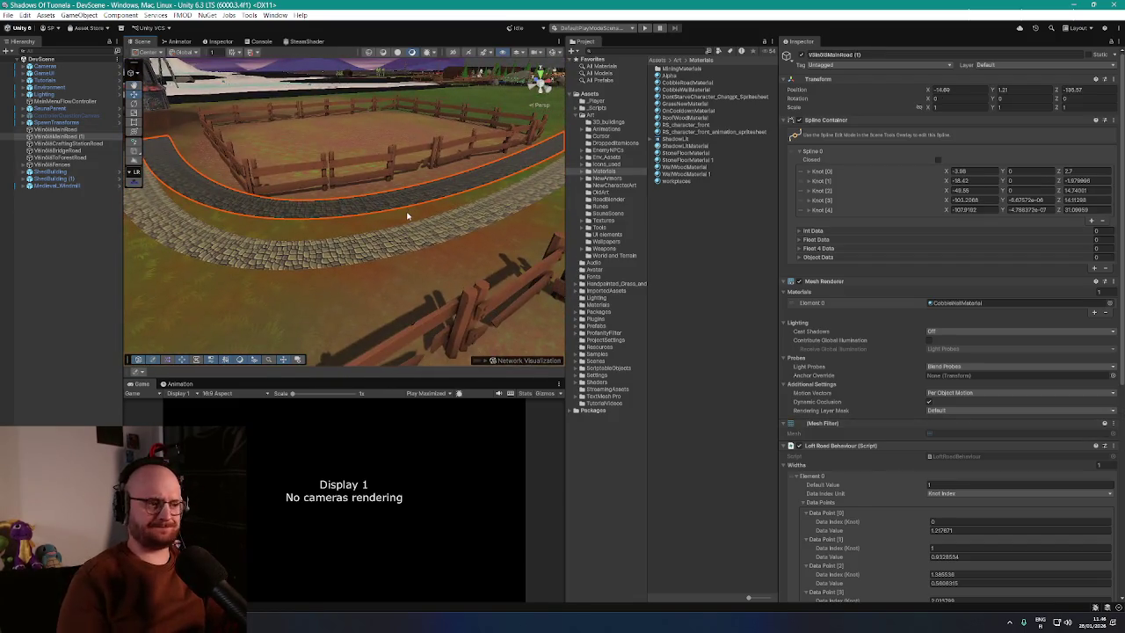
{"action": "left_click", "coordinate": [407, 216]}
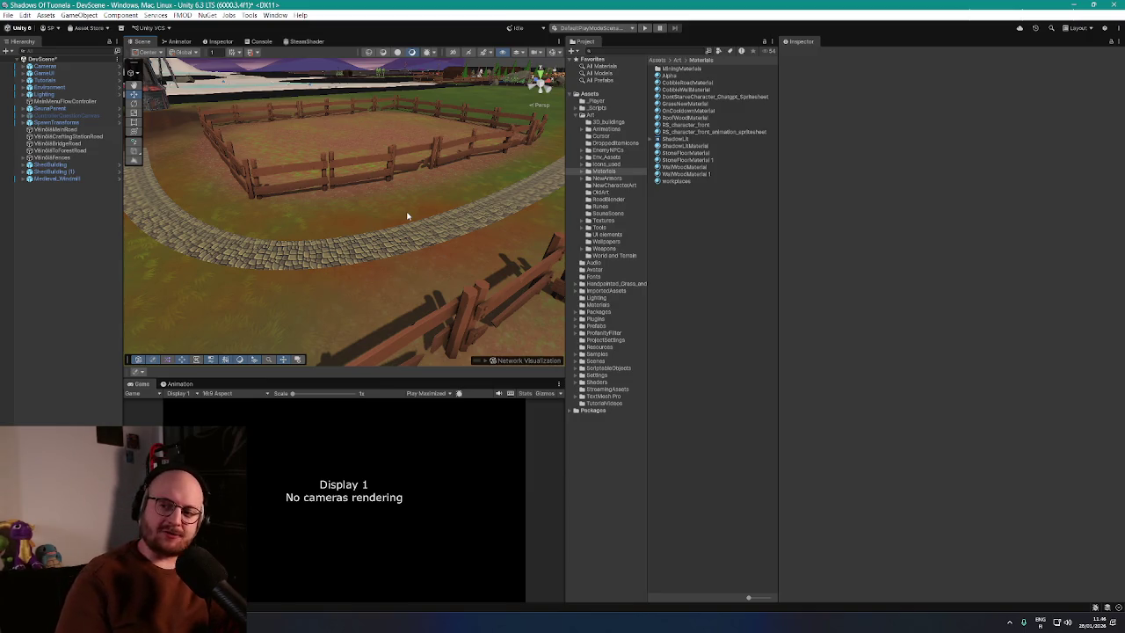
{"action": "left_click", "coordinate": [457, 226]}
{"action": "mouse_move", "coordinate": [457, 251]}
{"action": "left_mouse_down"}
{"action": "mouse_move", "coordinate": [475, 234]}
{"action": "mouse_move", "coordinate": [437, 236]}
{"action": "mouse_move", "coordinate": [396, 261]}
{"action": "mouse_move", "coordinate": [459, 271]}
{"action": "mouse_move", "coordinate": [428, 249]}
{"action": "left_mouse_up"}
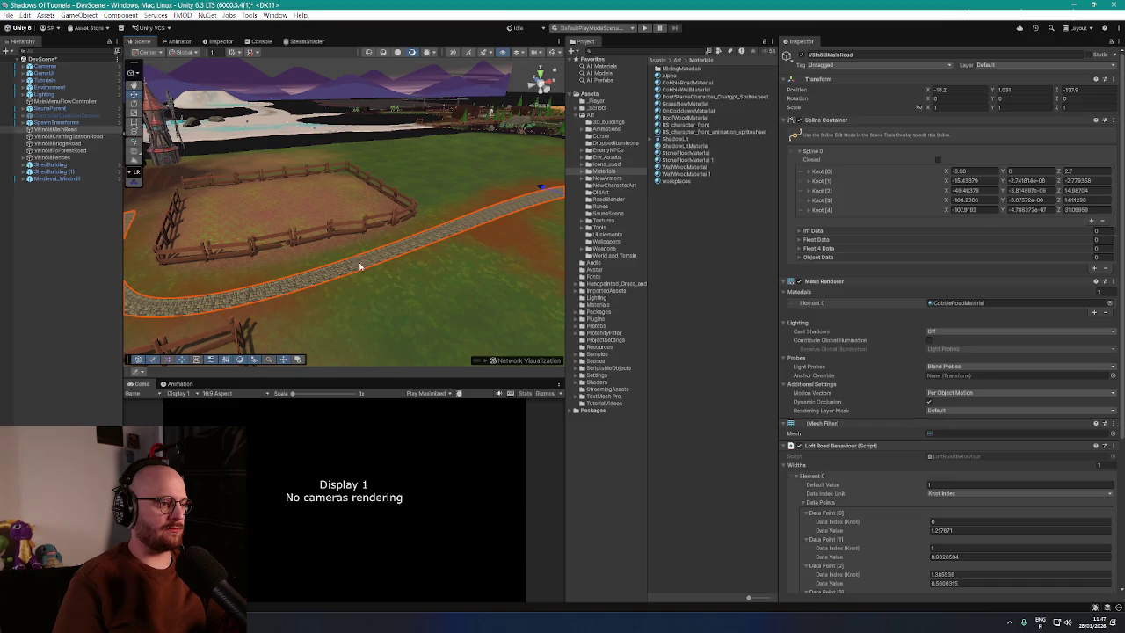
{"action": "left_click", "coordinate": [396, 309]}
{"action": "left_click", "coordinate": [359, 221]}
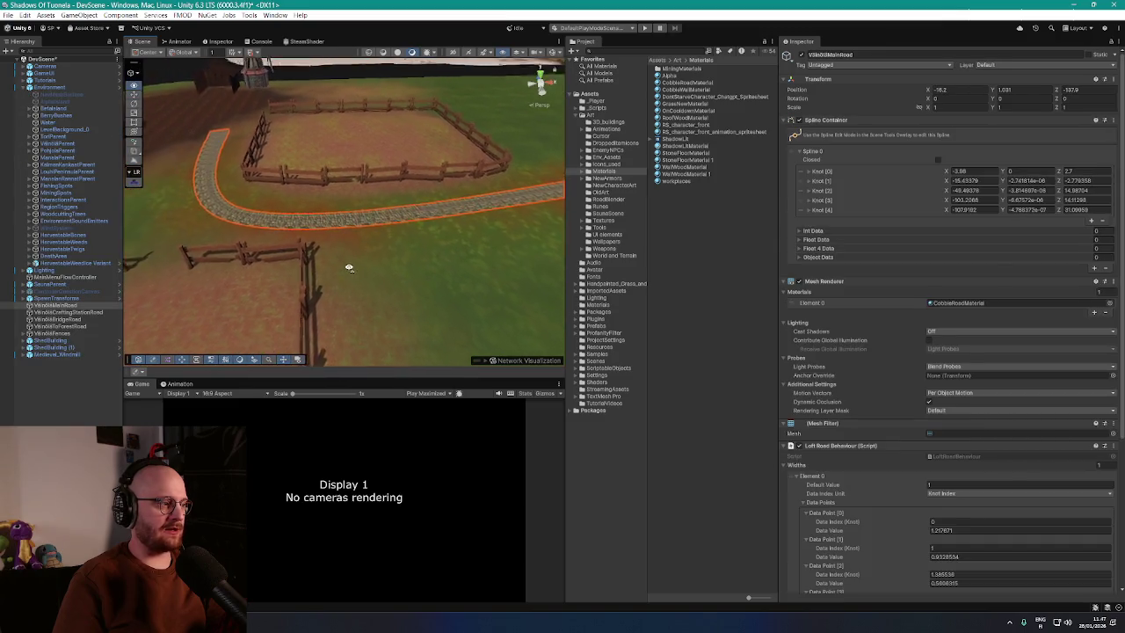
{"action": "key", "text": "ctrl+d"}
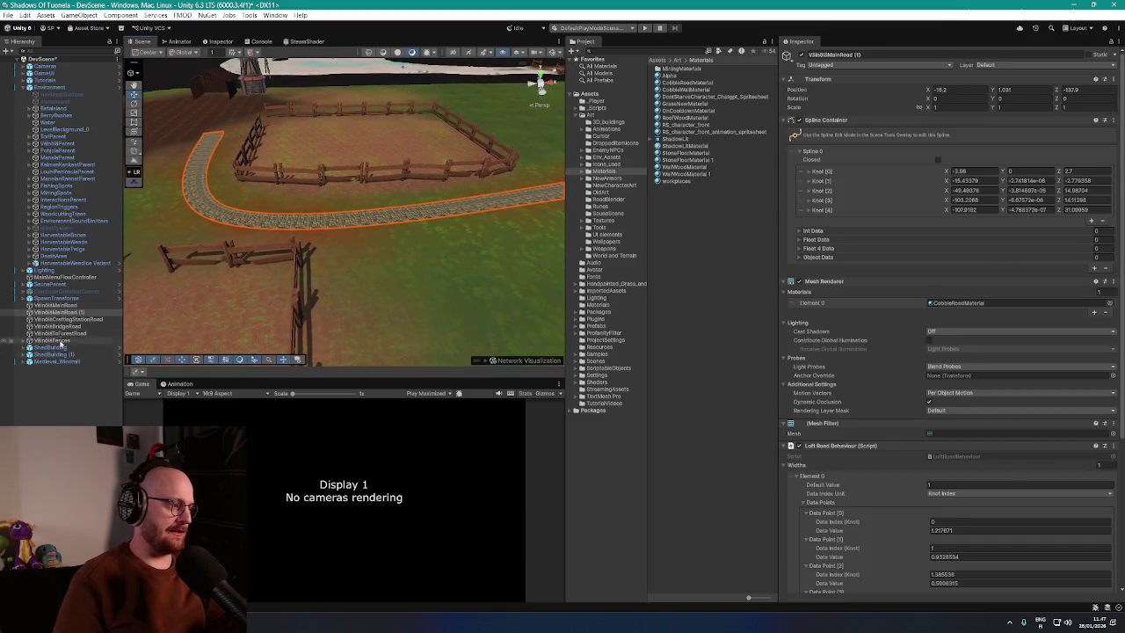
Step: Frame the VillageMainRoad (1) duplicate and drag it along the Z axis
{"action": "key", "text": "f"}
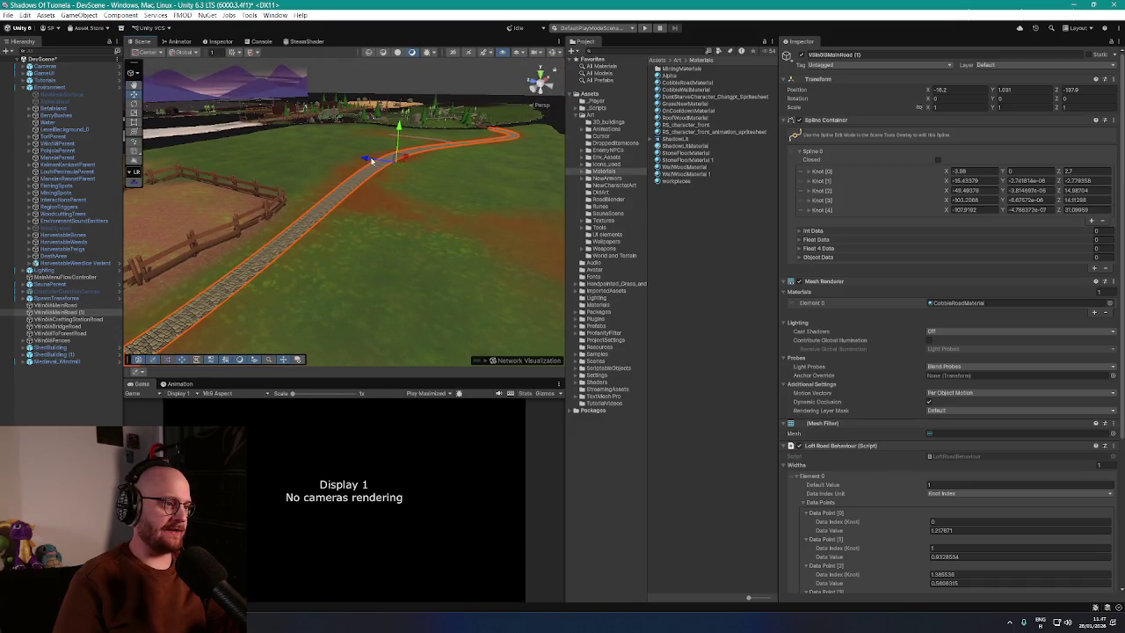
{"action": "mouse_move", "coordinate": [371, 160]}
{"action": "left_mouse_down"}
{"action": "mouse_move", "coordinate": [387, 169]}
{"action": "mouse_move", "coordinate": [385, 184]}
{"action": "mouse_move", "coordinate": [281, 196]}
{"action": "mouse_move", "coordinate": [316, 283]}
{"action": "left_mouse_up"}
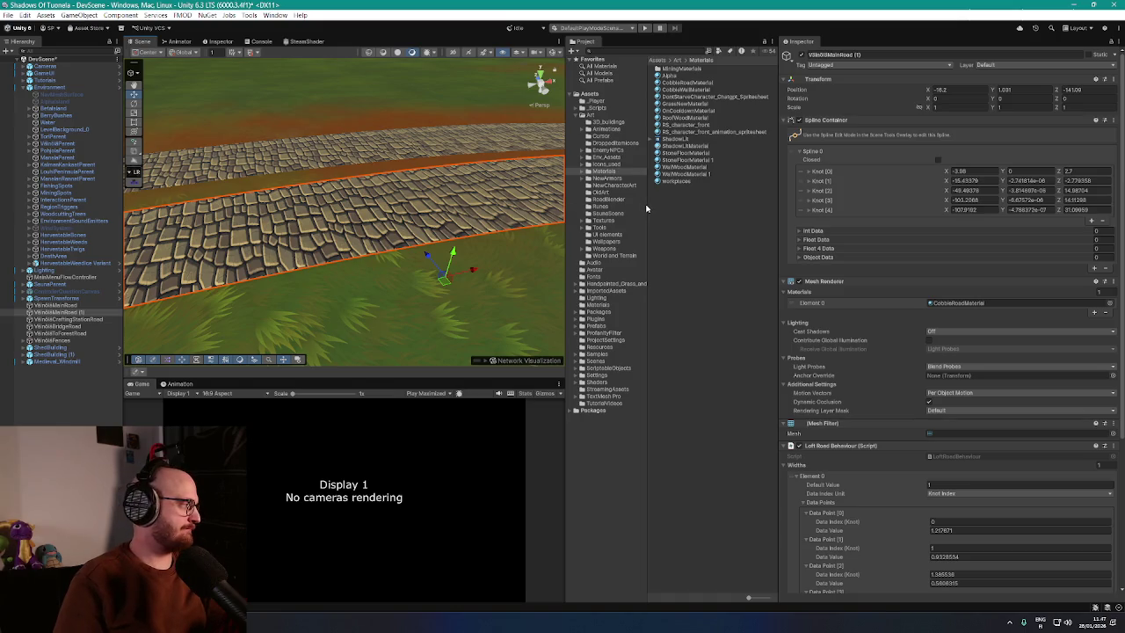
Step: Remove the Loft Road Behaviour component from VillageMainRoad (1)
{"action": "scroll", "coordinate": [852, 353], "scroll_direction": "down", "scroll_amount": 3}
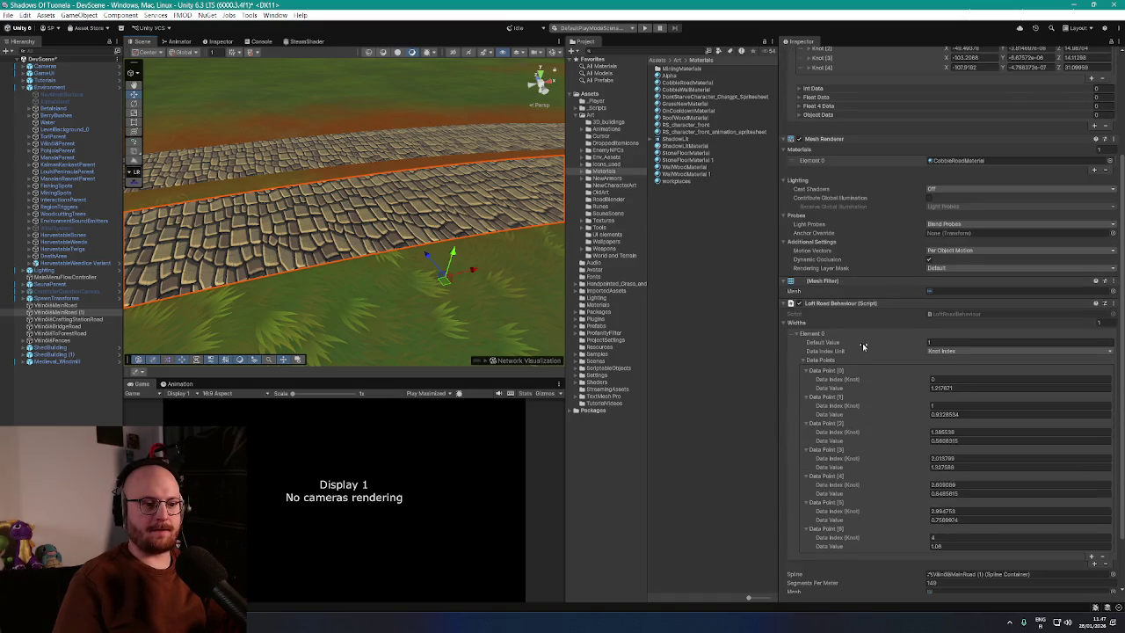
{"action": "scroll", "coordinate": [863, 346], "scroll_direction": "down", "scroll_amount": 2}
{"action": "right_click", "coordinate": [843, 238]}
{"action": "left_click", "coordinate": [898, 261]}
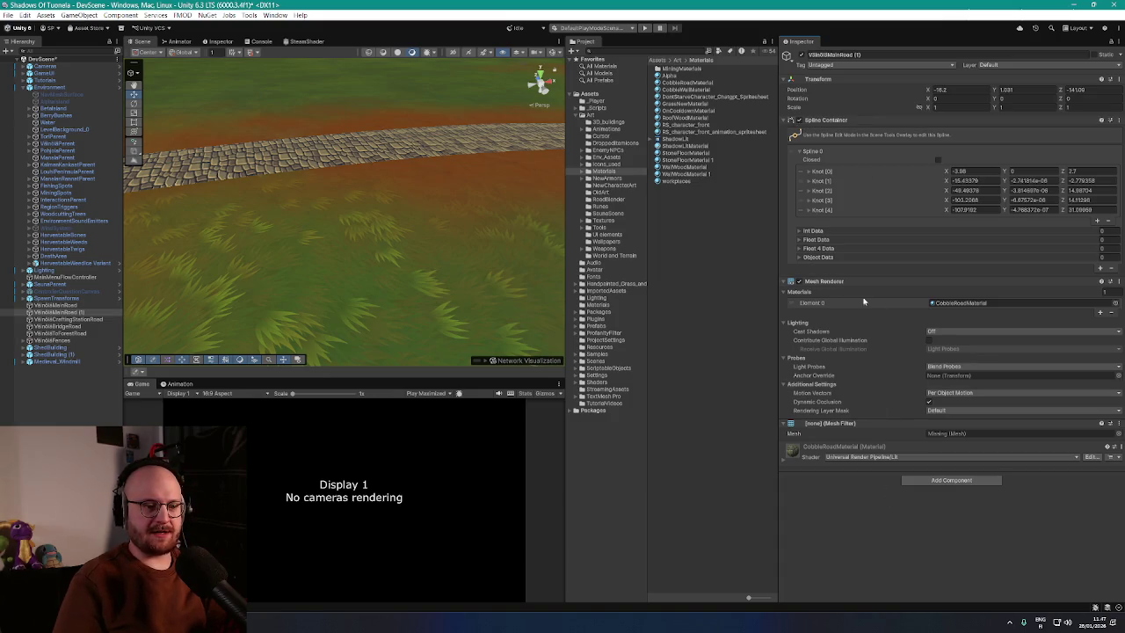
{"action": "left_click", "coordinate": [1118, 434]}
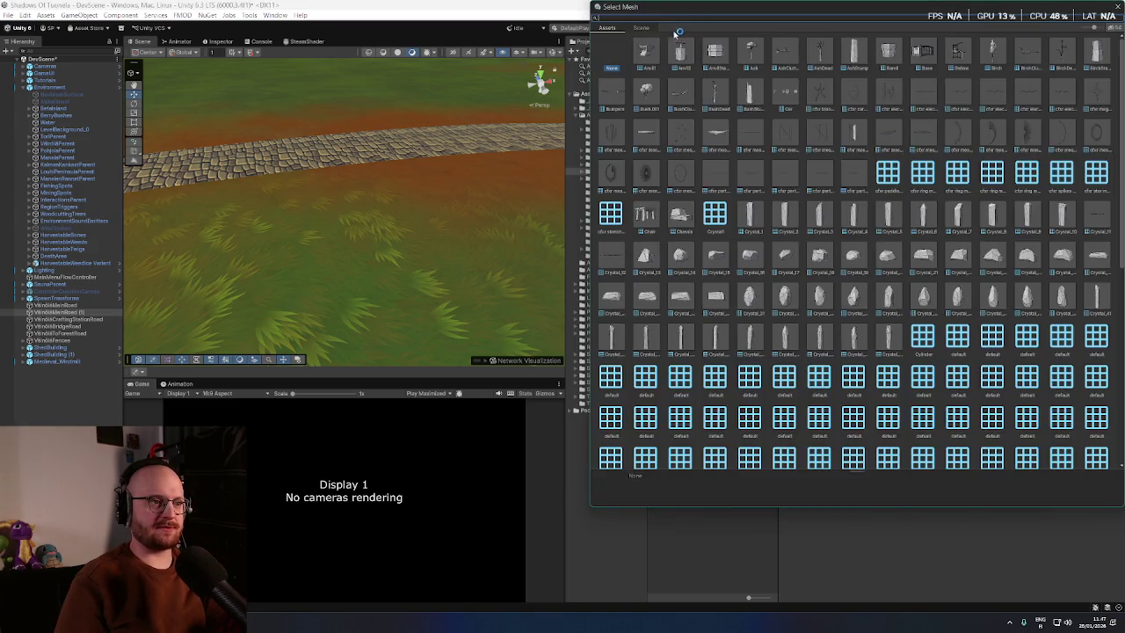
Step: Assign Sot-cobble-organic to VillageMainRoad (1)'s Mesh Filter via a 'cobble' asset search
{"action": "left_click", "coordinate": [641, 29]}
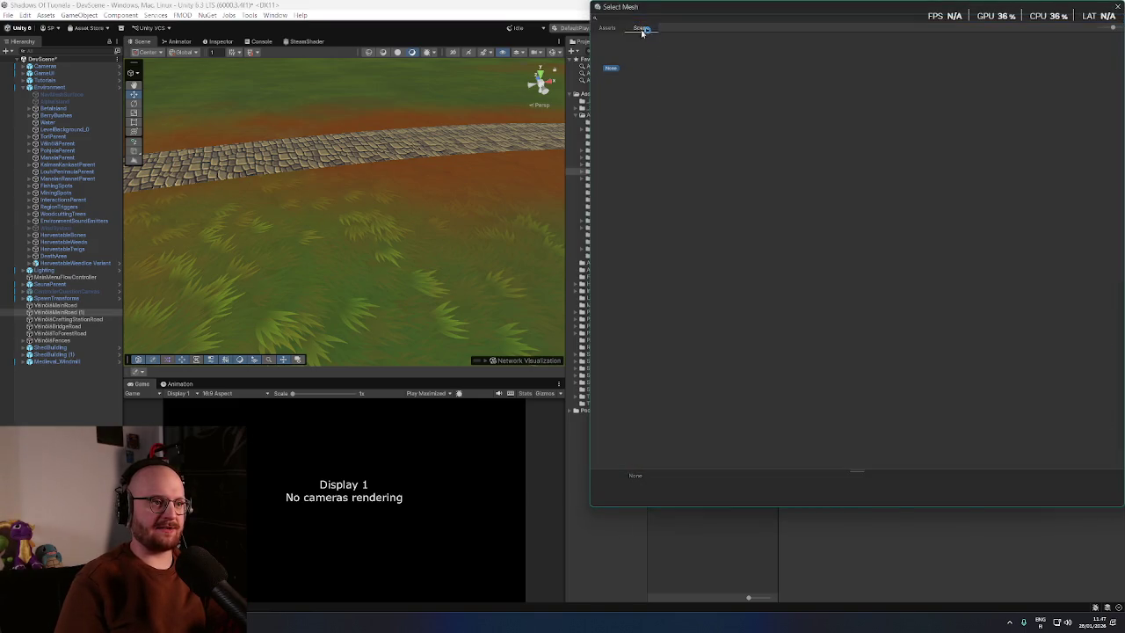
{"action": "left_click", "coordinate": [607, 28]}
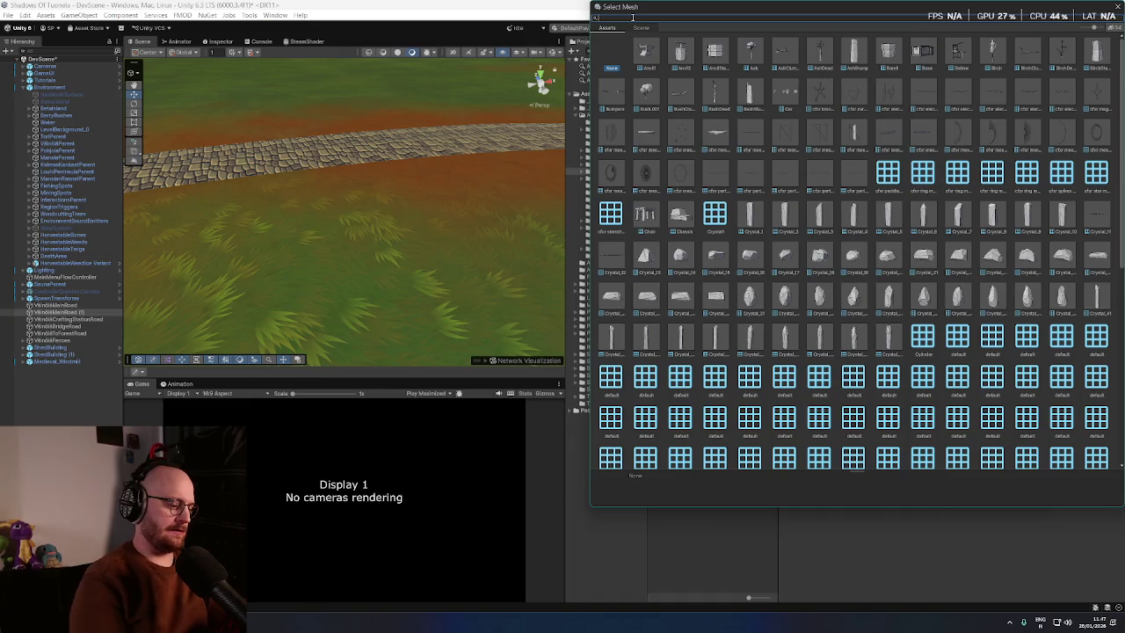
{"action": "type", "text": "cobble"}
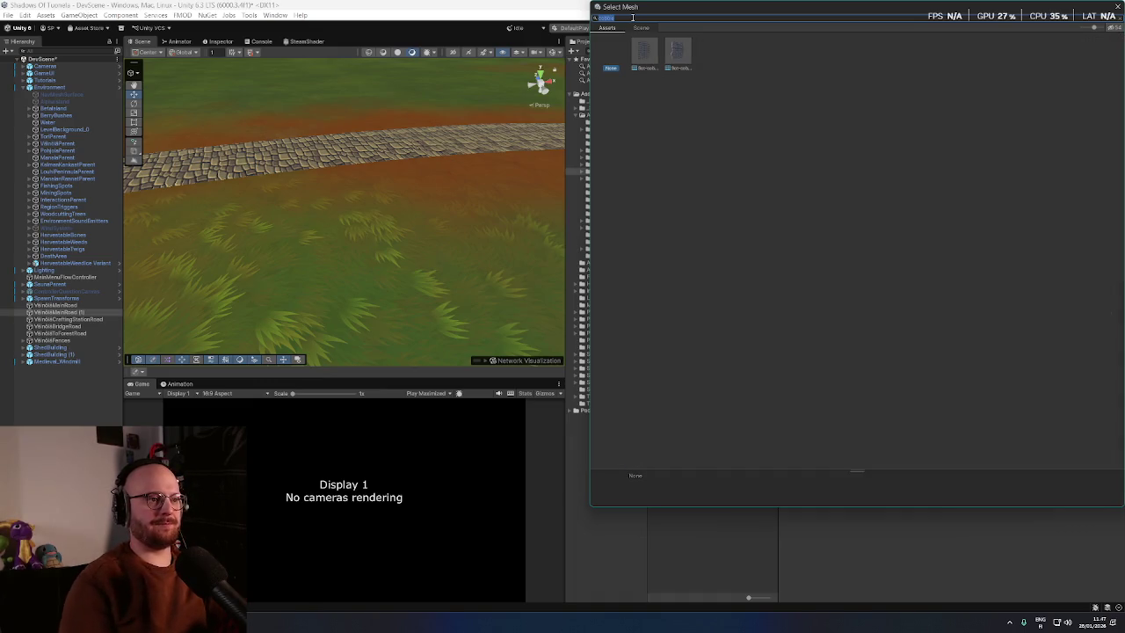
{"action": "double_click", "coordinate": [675, 61]}
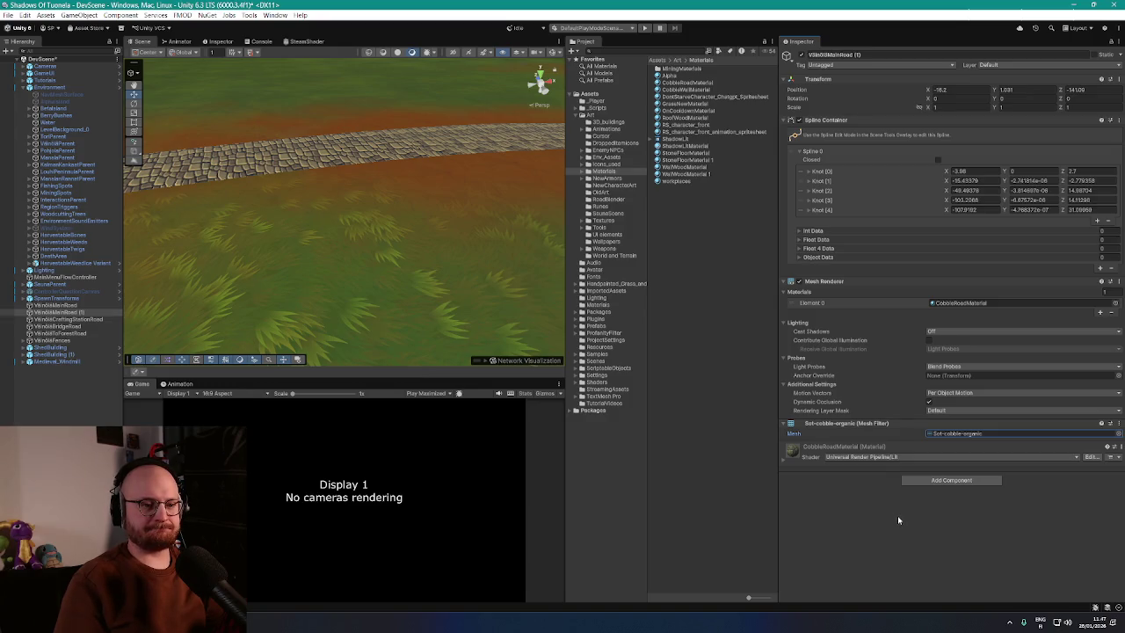
{"action": "scroll", "coordinate": [445, 276], "scroll_direction": "down", "scroll_amount": 5}
Step: Reselect VillageMainRoad (1), ping its cobble mesh in RoadBlender, and set the mesh to None
{"action": "scroll", "coordinate": [432, 272], "scroll_direction": "down", "scroll_amount": 3}
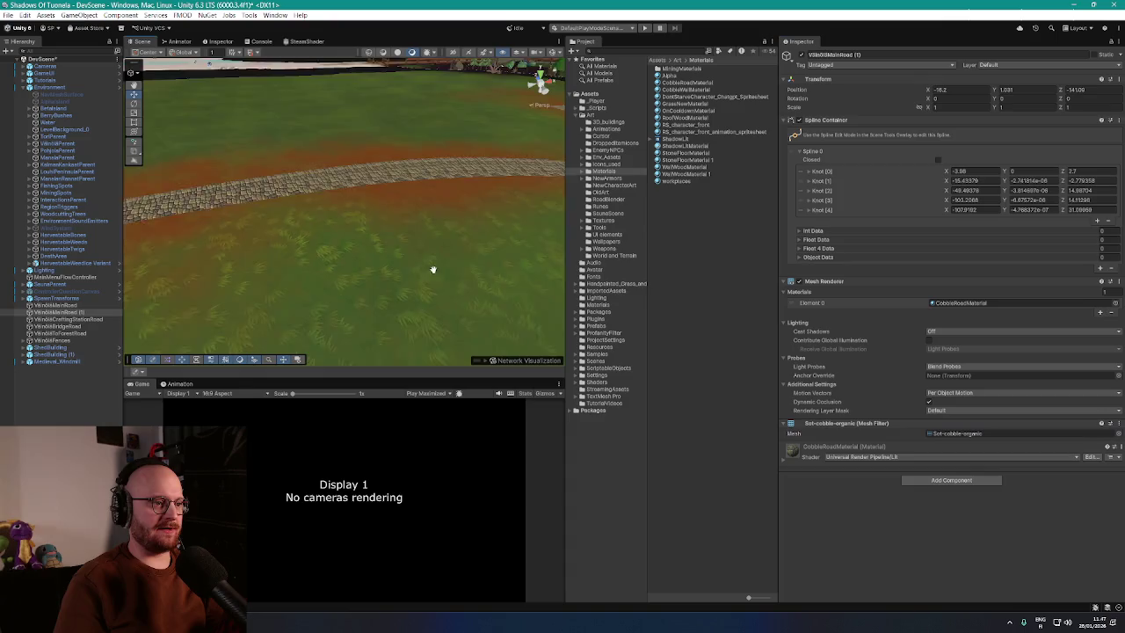
{"action": "left_click", "coordinate": [67, 312]}
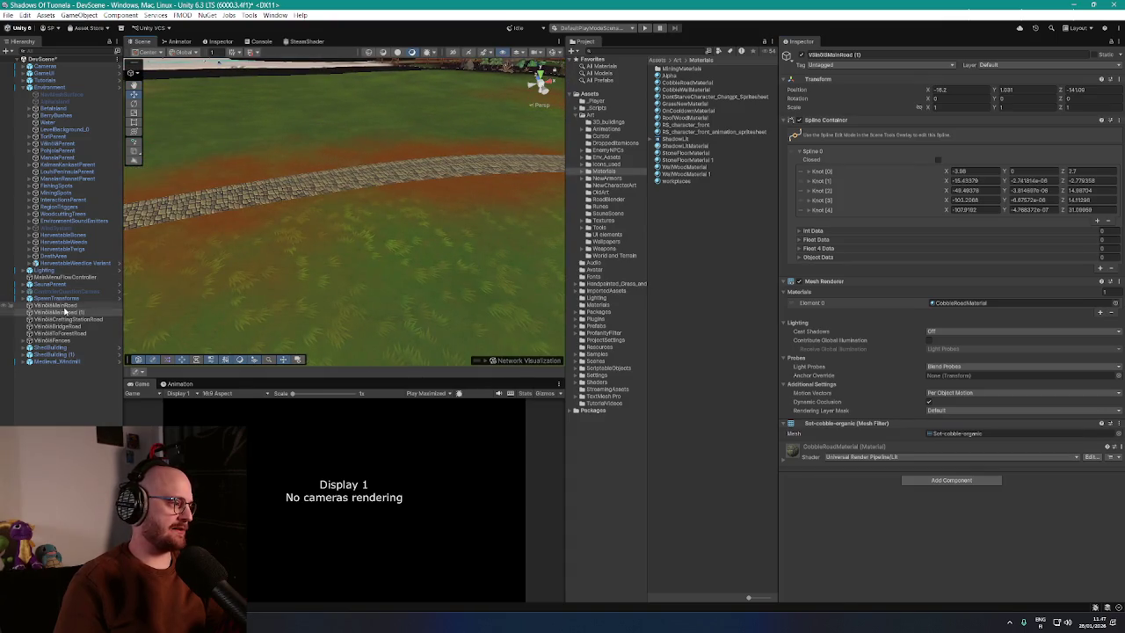
{"action": "left_click_drag", "start_coordinate": [427, 246], "coordinate": [430, 219]}
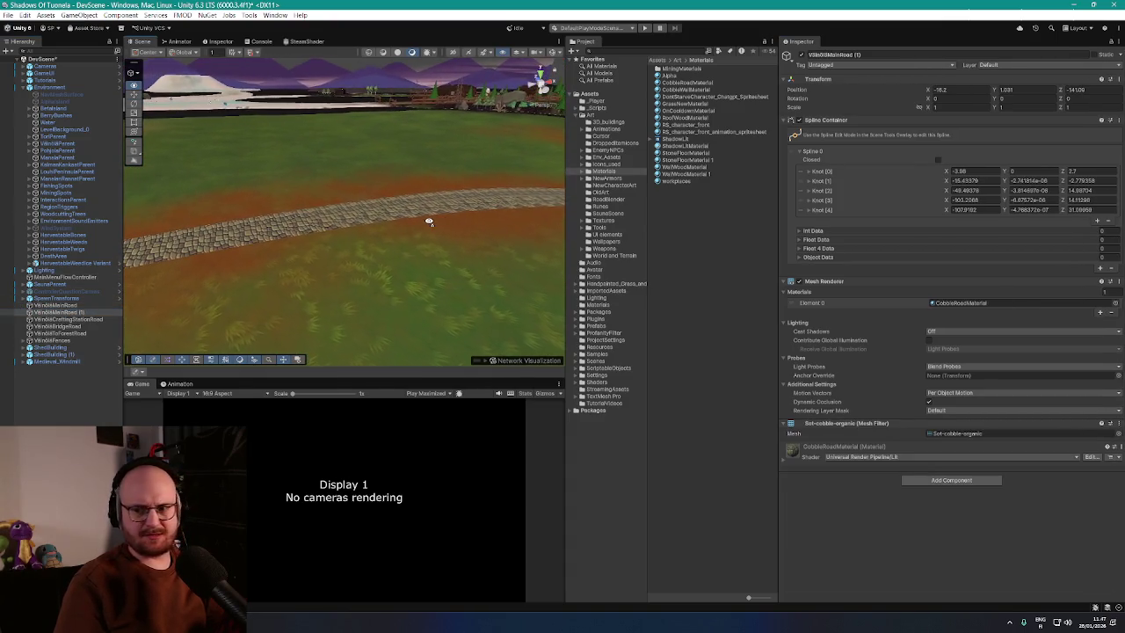
{"action": "left_click", "coordinate": [953, 433]}
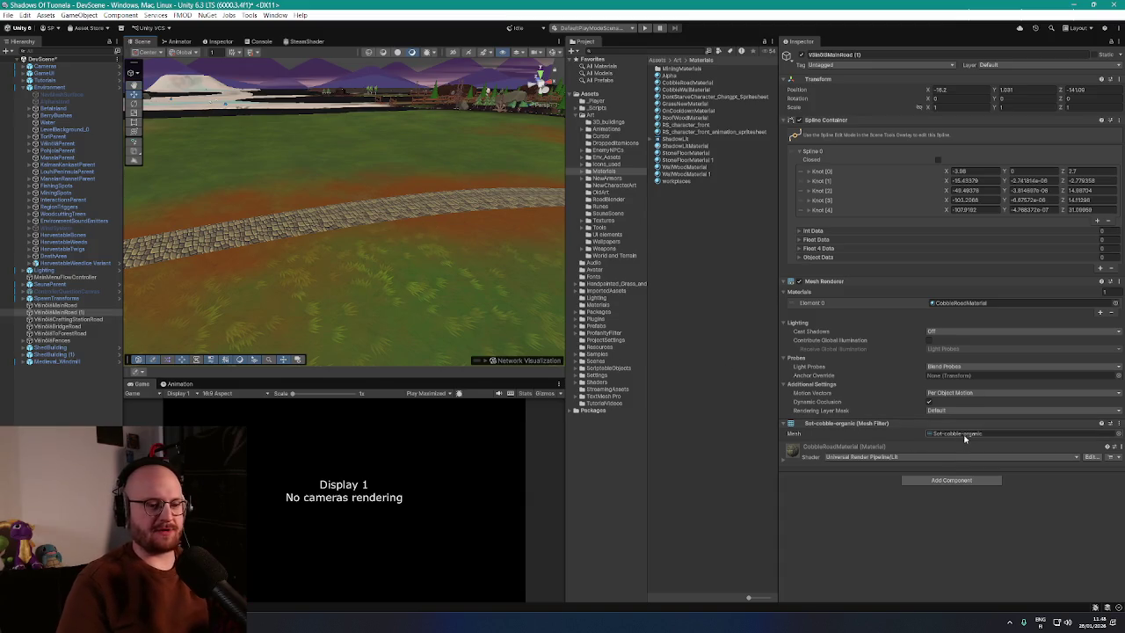
{"action": "key", "text": "Delete"}
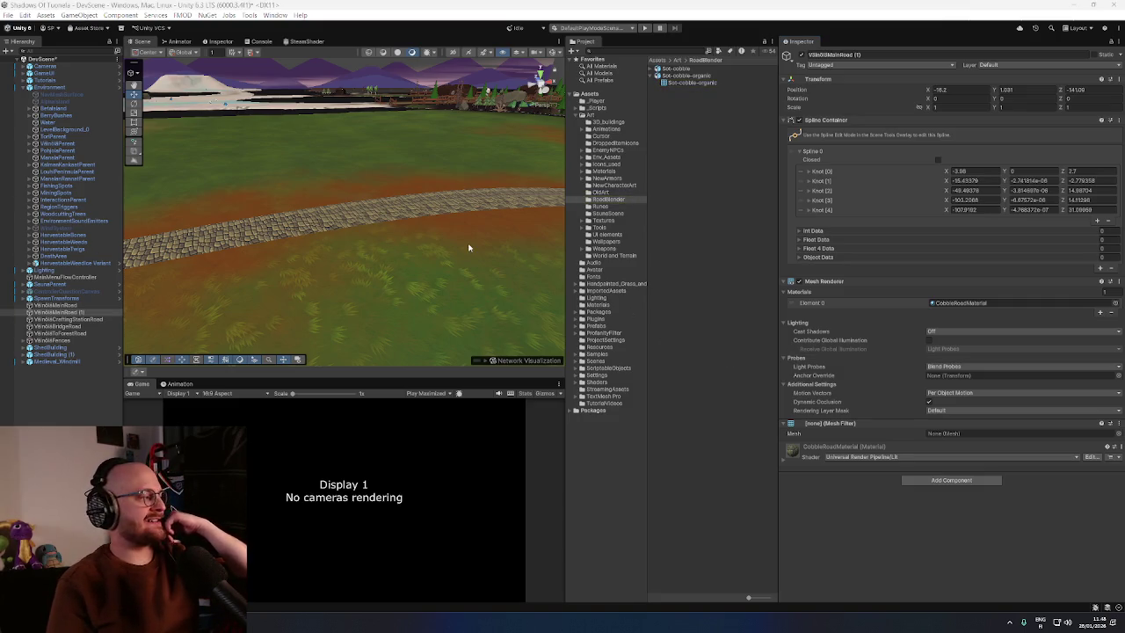
Step: Search Add Component for a spline resolution component, then clear and dismiss the search
{"action": "left_click", "coordinate": [937, 480]}
{"action": "type", "text": "resol"}
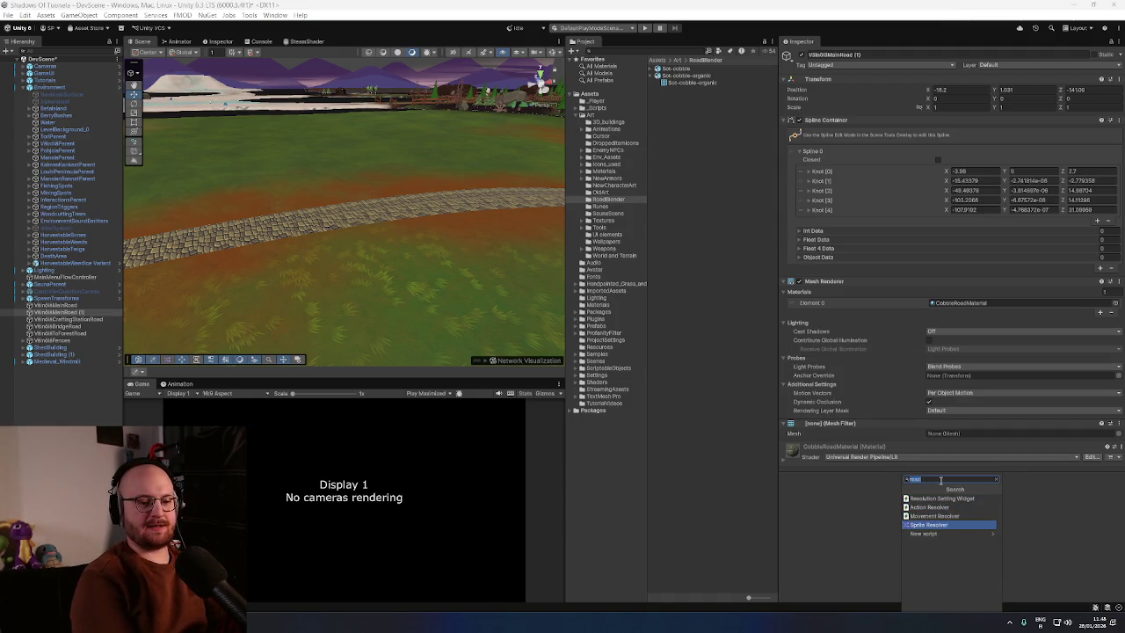
{"action": "type", "text": "spline resol"}
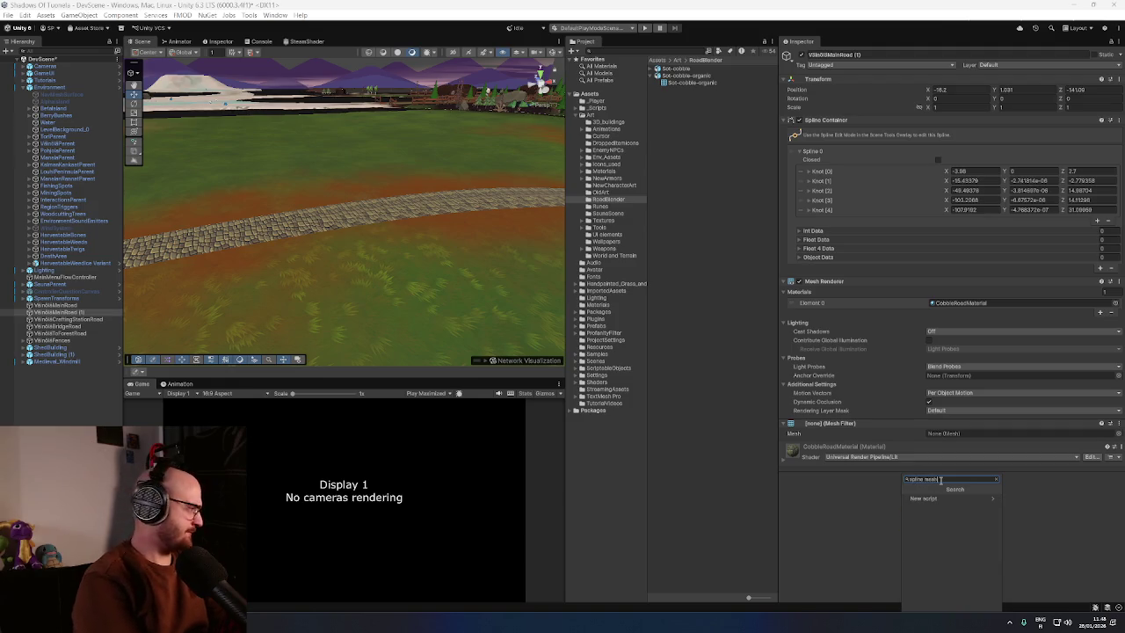
{"action": "key", "text": "ctrl+a"}
{"action": "key", "text": "BackSpace"}
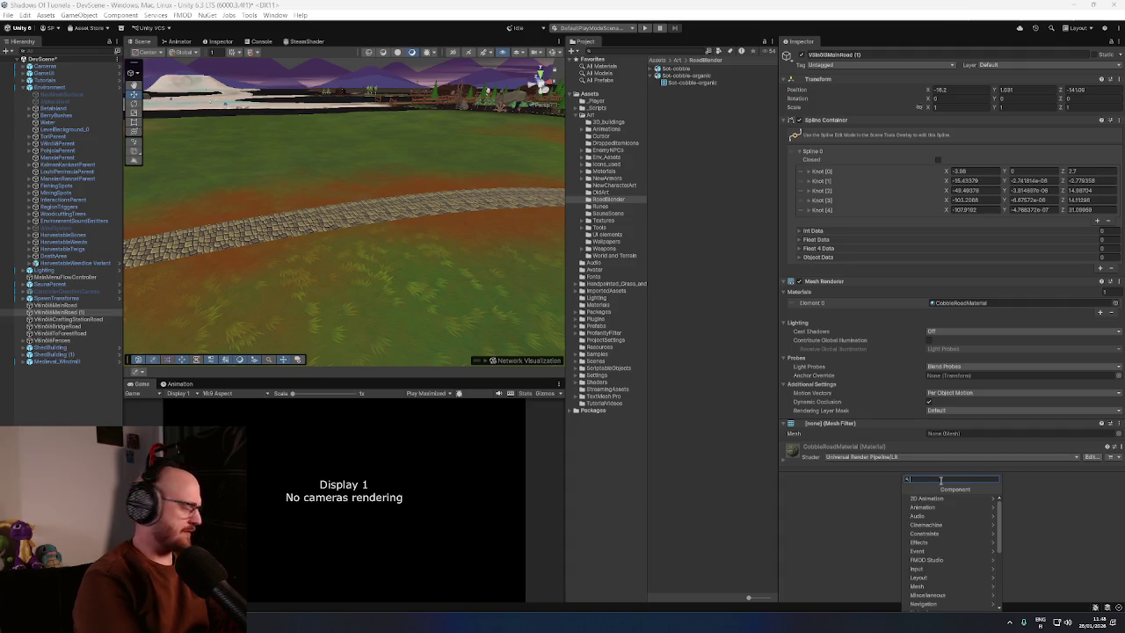
{"action": "key", "text": "Escape"}
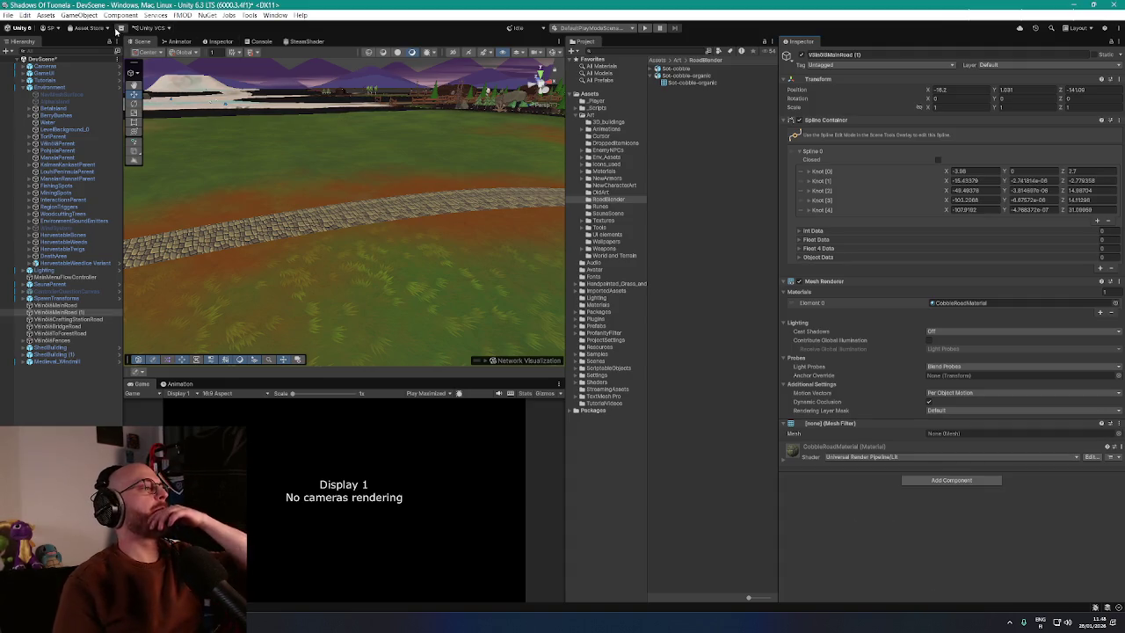
Step: Install the Spline Mesh package in Package Manager from its pasted git repository URL
{"action": "left_click", "coordinate": [120, 27]}
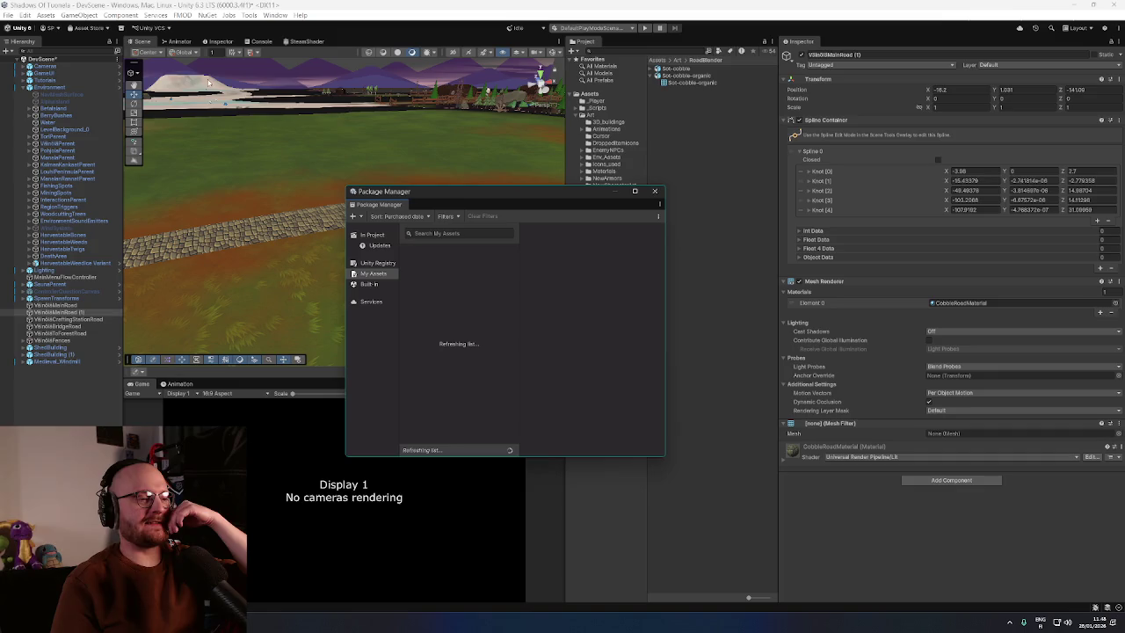
{"action": "left_click", "coordinate": [388, 265]}
{"action": "left_click", "coordinate": [353, 216]}
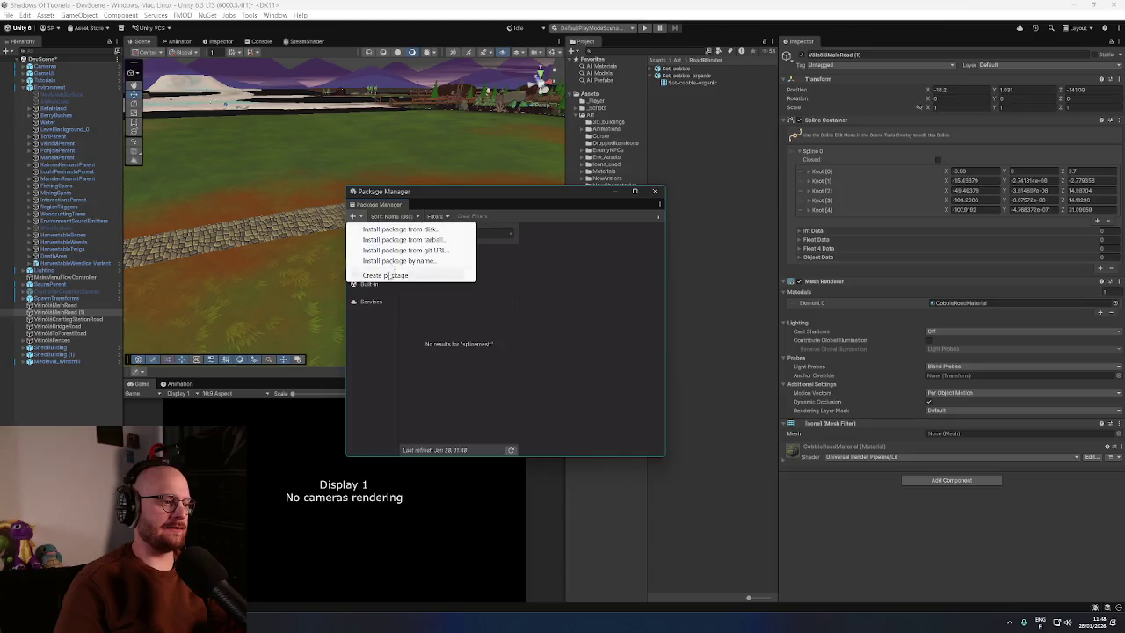
{"action": "left_click", "coordinate": [446, 252]}
{"action": "key", "text": "ctrl+v"}
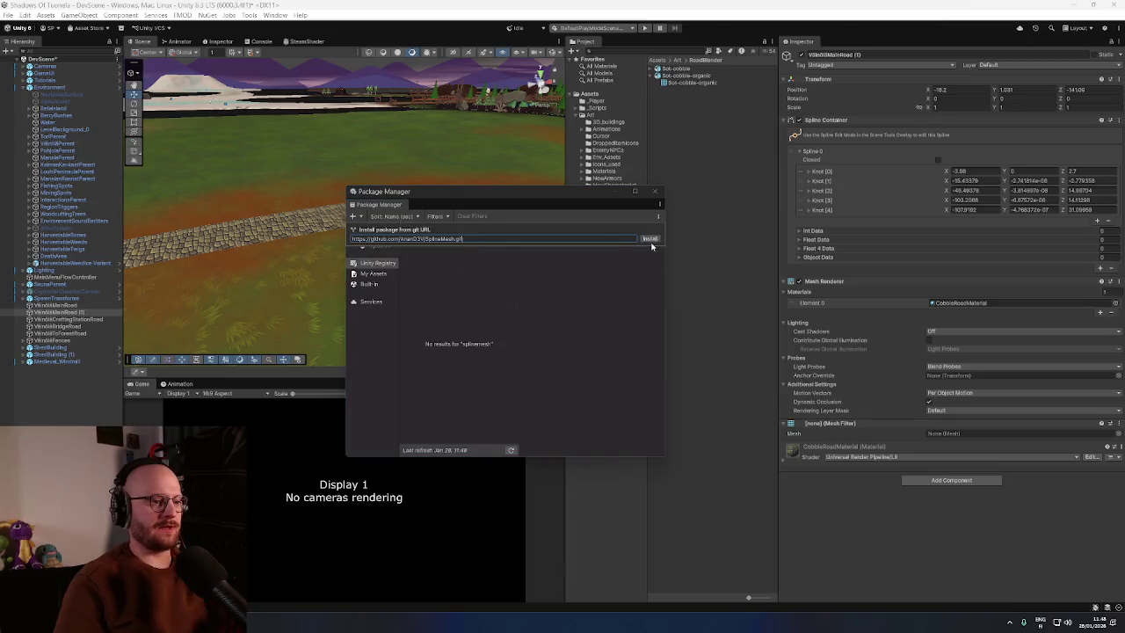
{"action": "left_click", "coordinate": [648, 238]}
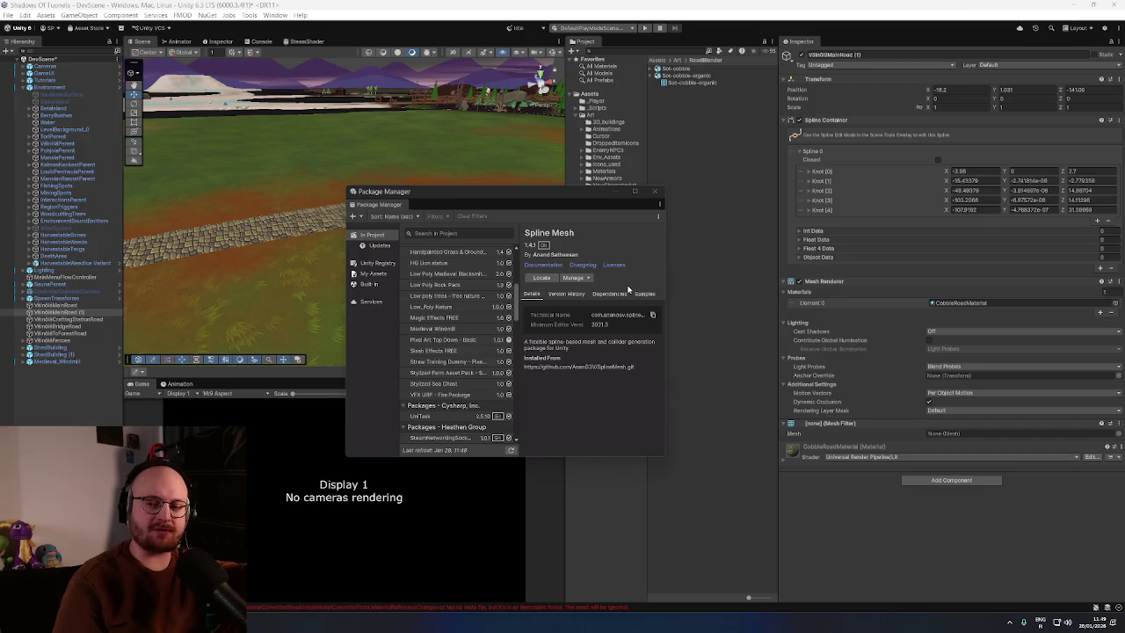
{"action": "left_click", "coordinate": [644, 293]}
Step: Review Spline Mesh's Details, Dependencies, Version History and Samples, then close Package Manager
{"action": "left_click", "coordinate": [532, 293]}
{"action": "left_click", "coordinate": [608, 294]}
{"action": "left_click", "coordinate": [566, 293]}
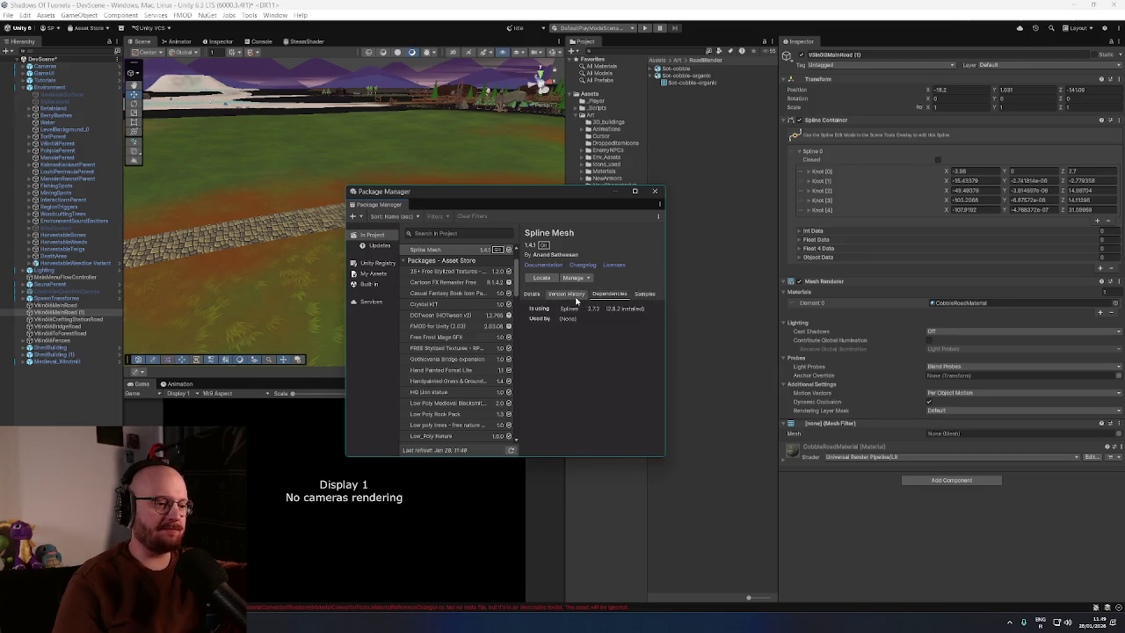
{"action": "left_click", "coordinate": [646, 295]}
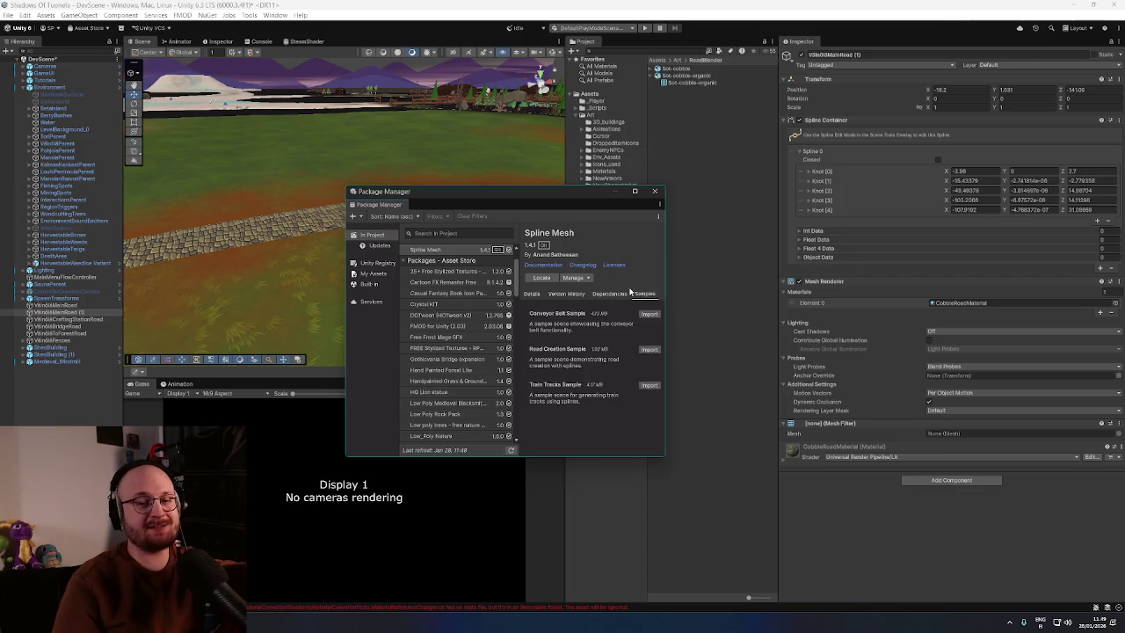
{"action": "left_click_drag", "start_coordinate": [579, 198], "coordinate": [568, 207]}
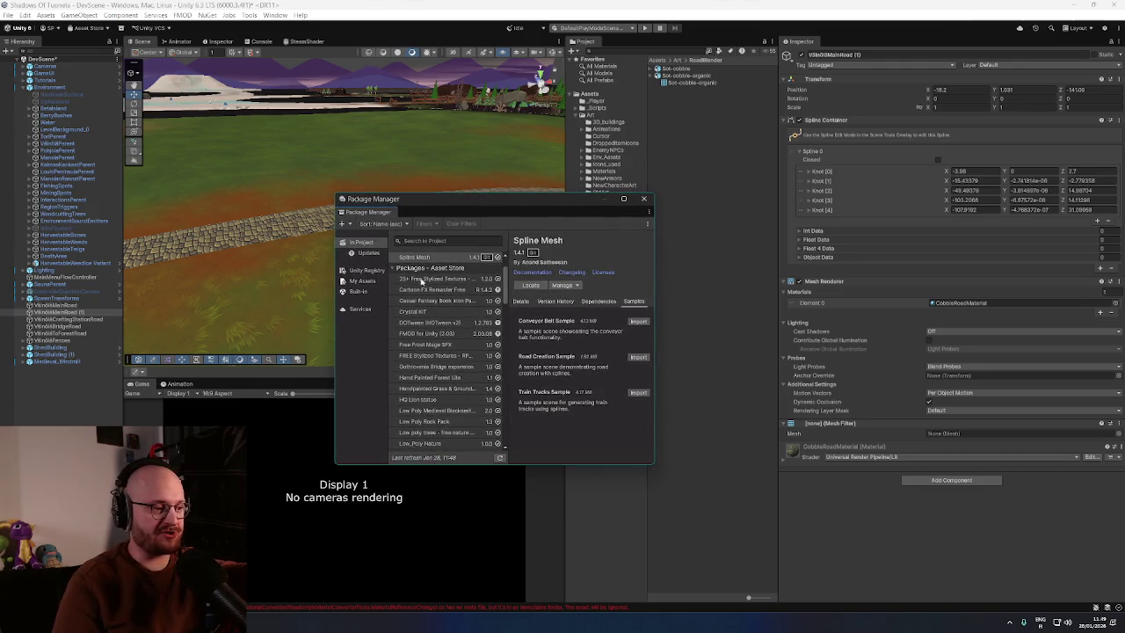
{"action": "left_click", "coordinate": [643, 201]}
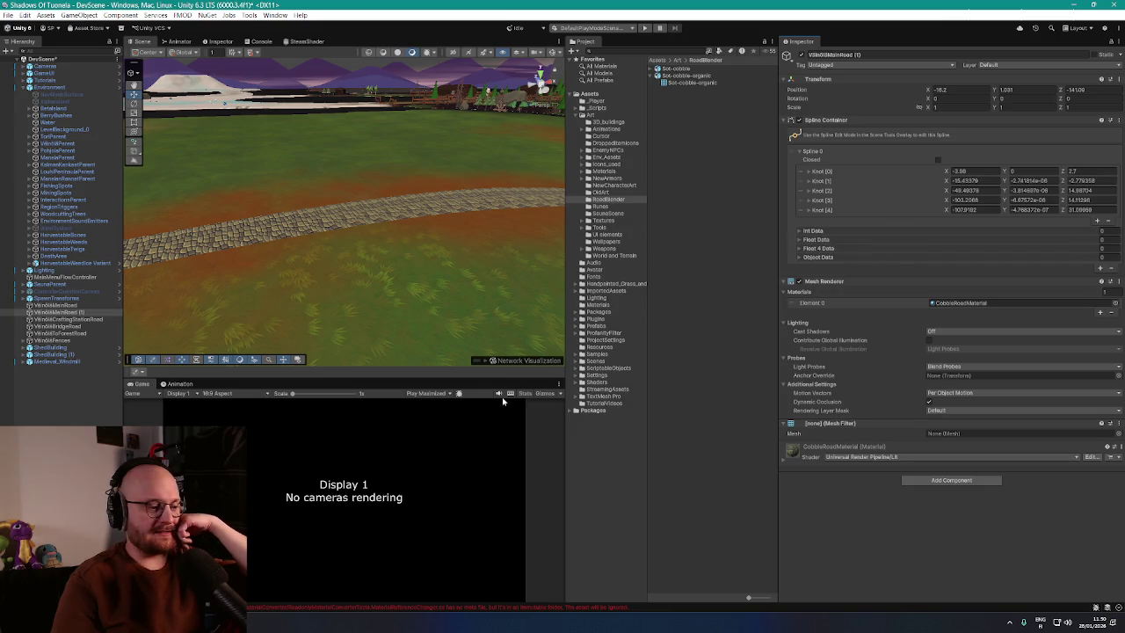
Step: Read the first material converter error in the Console, then clear all messages
{"action": "left_click", "coordinate": [261, 41]}
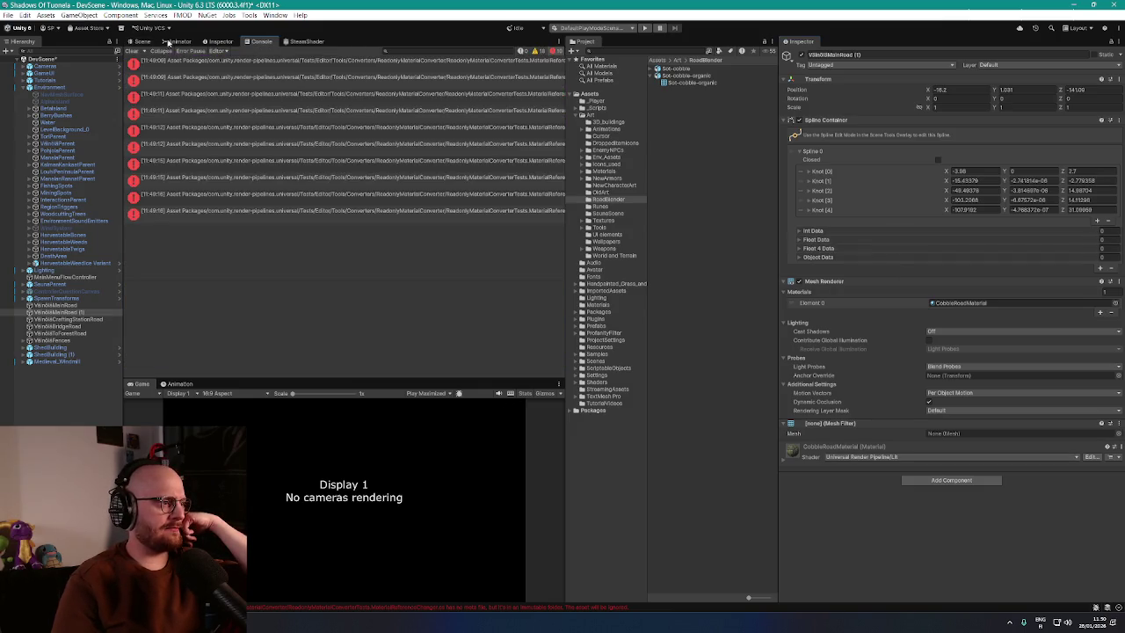
{"action": "left_click", "coordinate": [479, 64]}
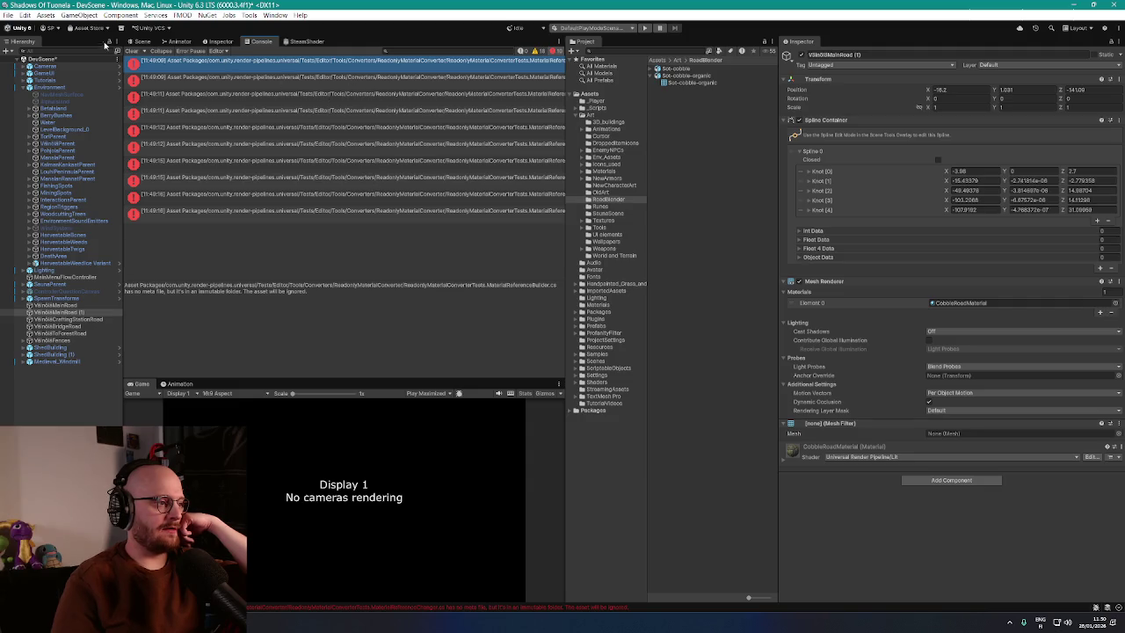
{"action": "left_click", "coordinate": [129, 51]}
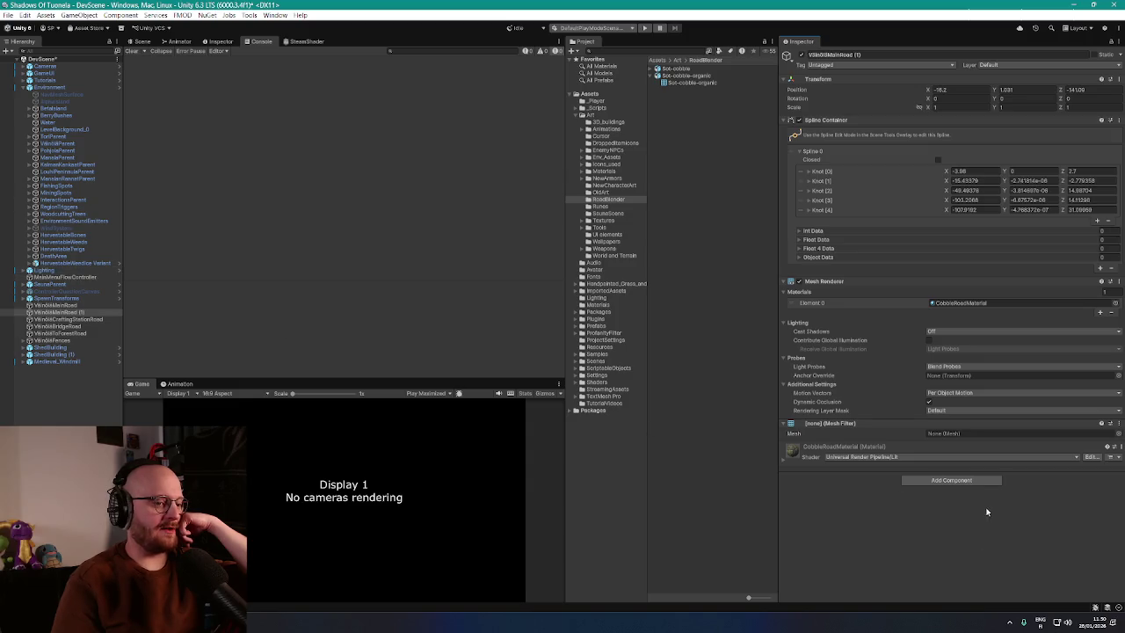
{"action": "left_click", "coordinate": [973, 481]}
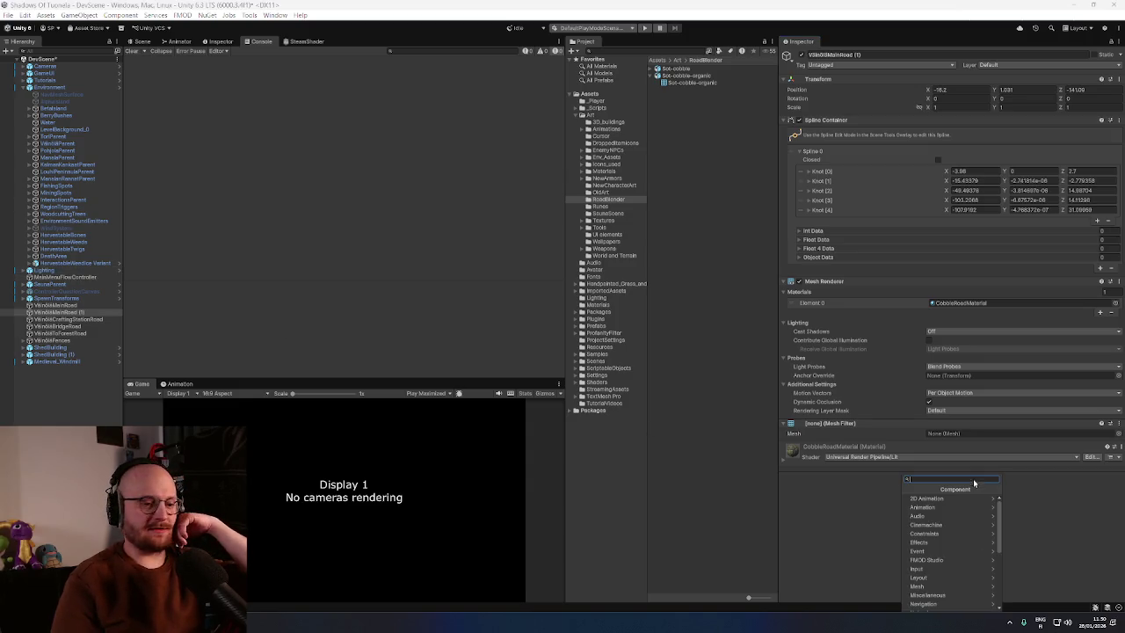
Step: Add a Spline Mesh Resolution component to VillageMainRoad (1) using a 'spline mesh' search
{"action": "type", "text": "spline mesh"}
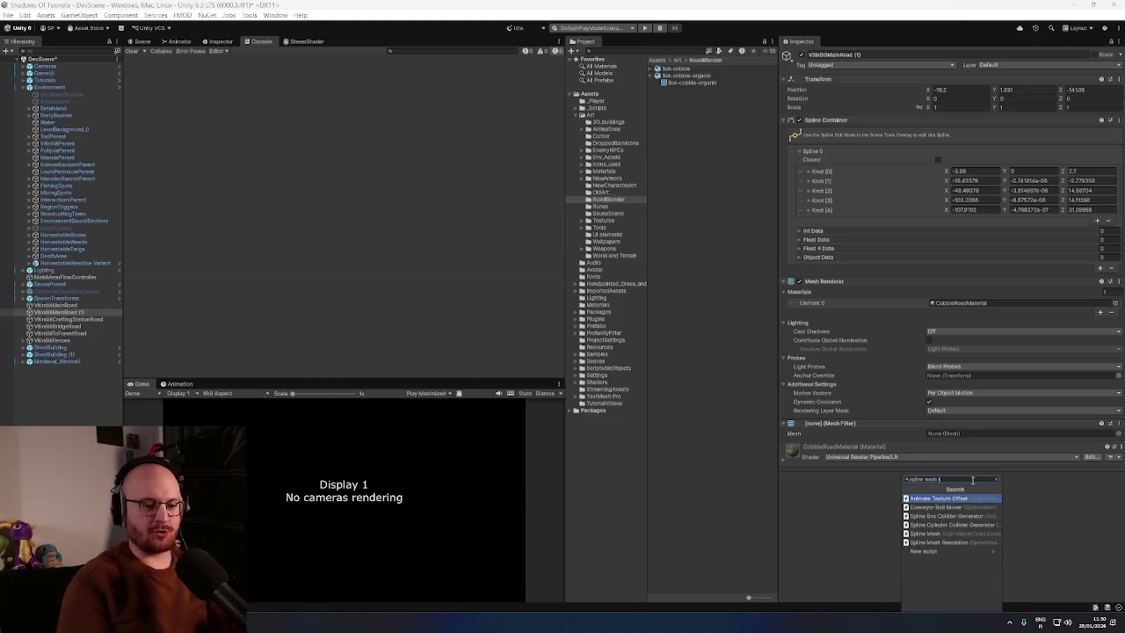
{"action": "left_click", "coordinate": [972, 540]}
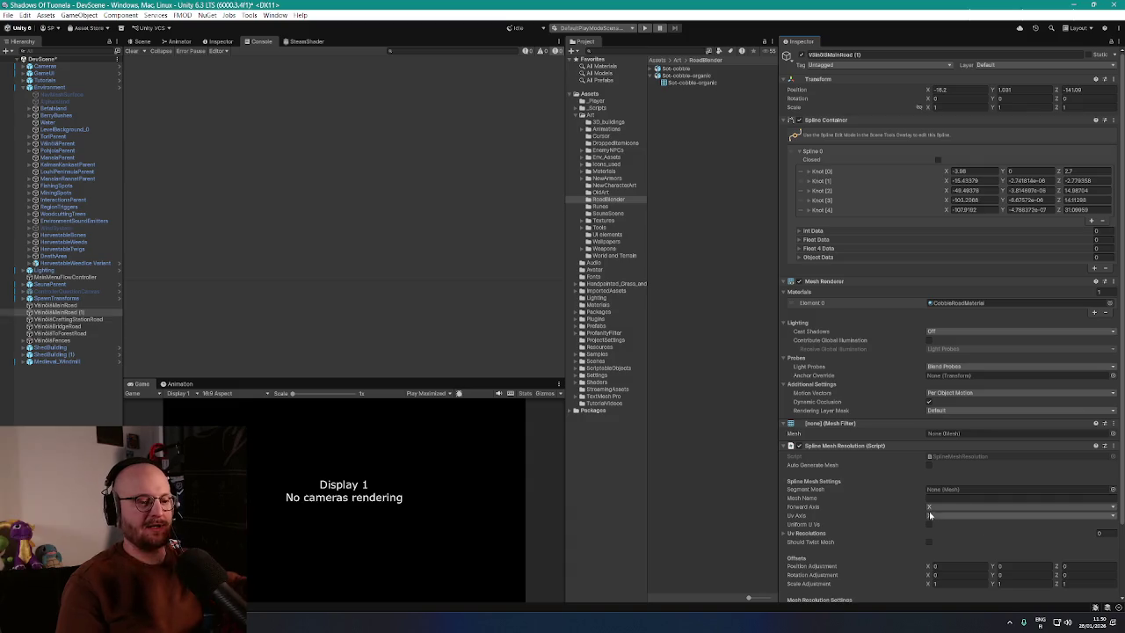
{"action": "scroll", "coordinate": [889, 509], "scroll_direction": "down", "scroll_amount": 5}
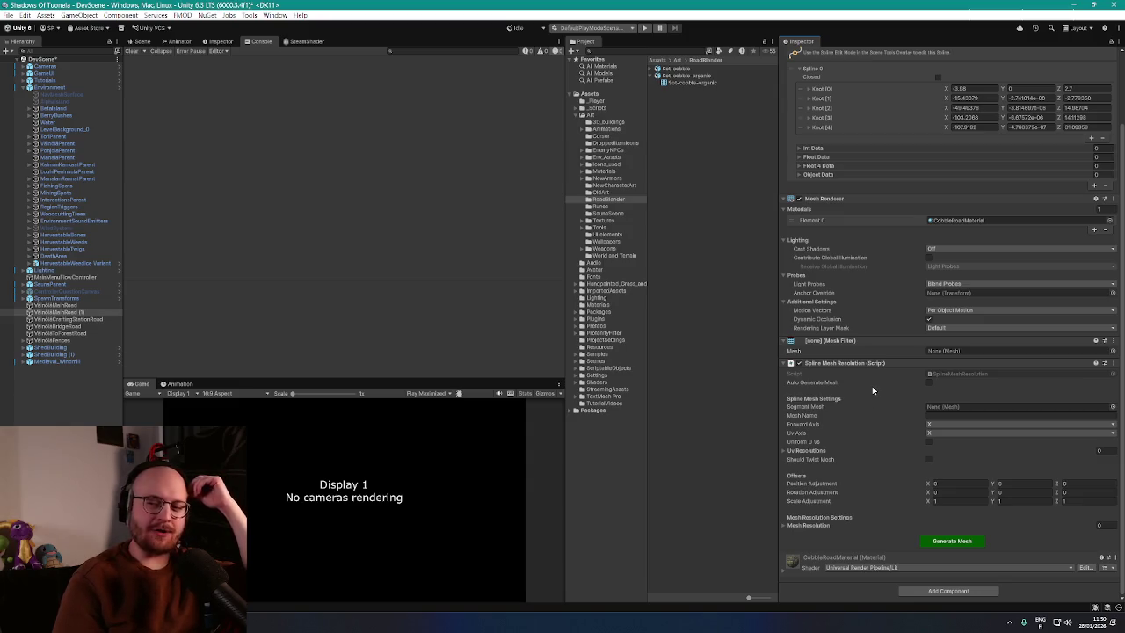
{"action": "mouse_move", "coordinate": [872, 386]}
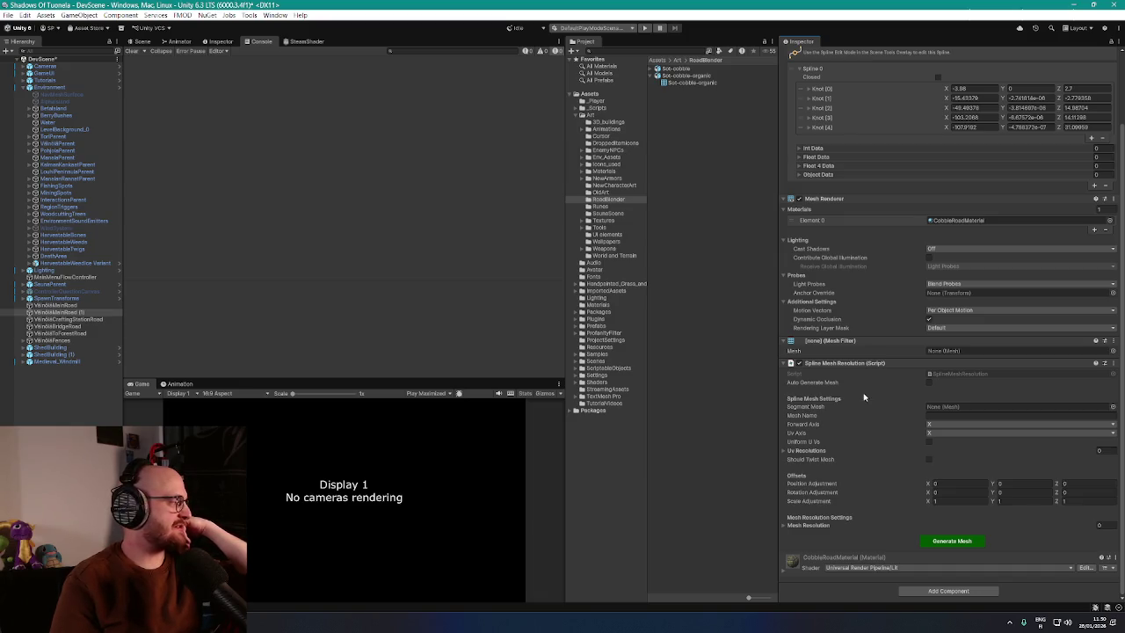
{"action": "left_click", "coordinate": [1112, 407]}
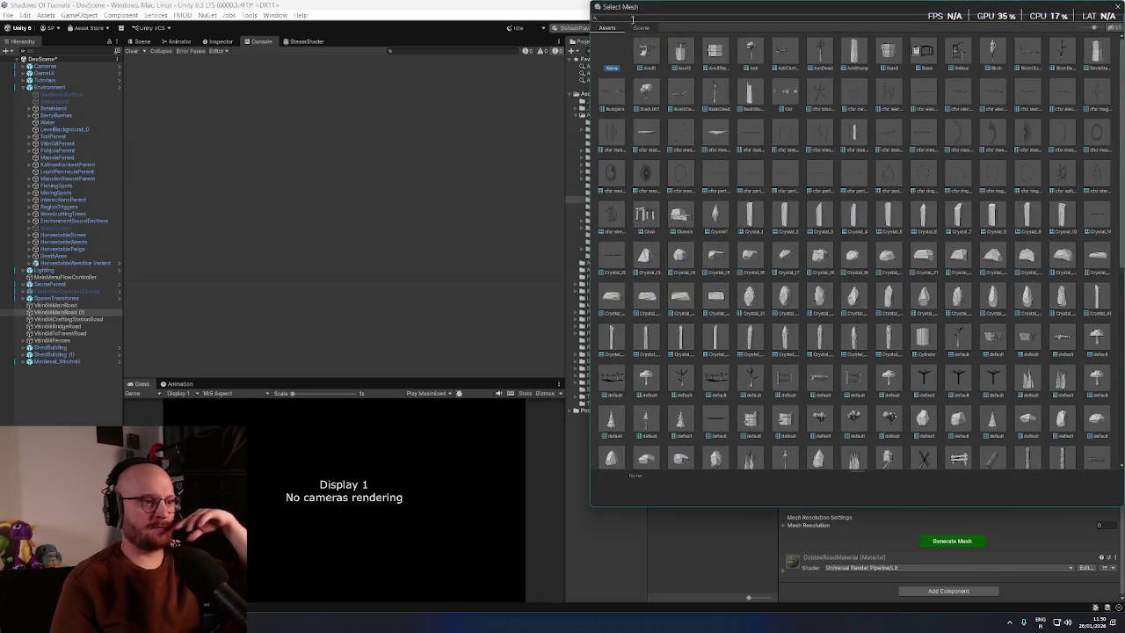
Step: Set Spline Mesh Resolution's Segment Mesh to Sot-cobble-organic via a 'cobble' search
{"action": "key", "text": "ctrl+v"}
{"action": "key", "text": "ctrl+b"}
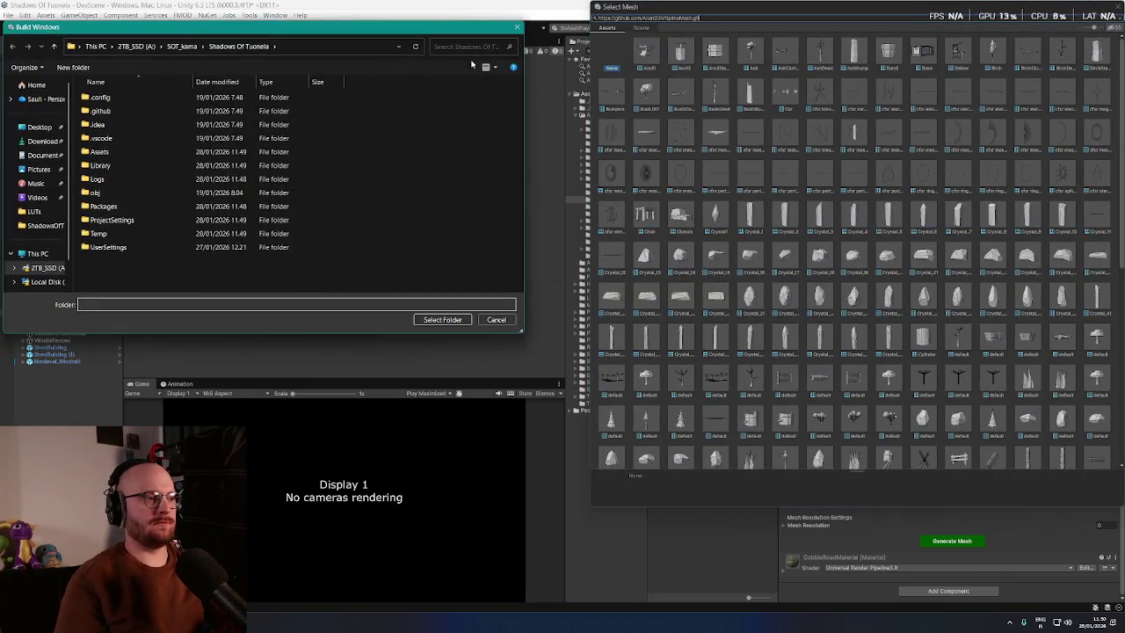
{"action": "key", "text": "Escape"}
{"action": "key", "text": "Escape"}
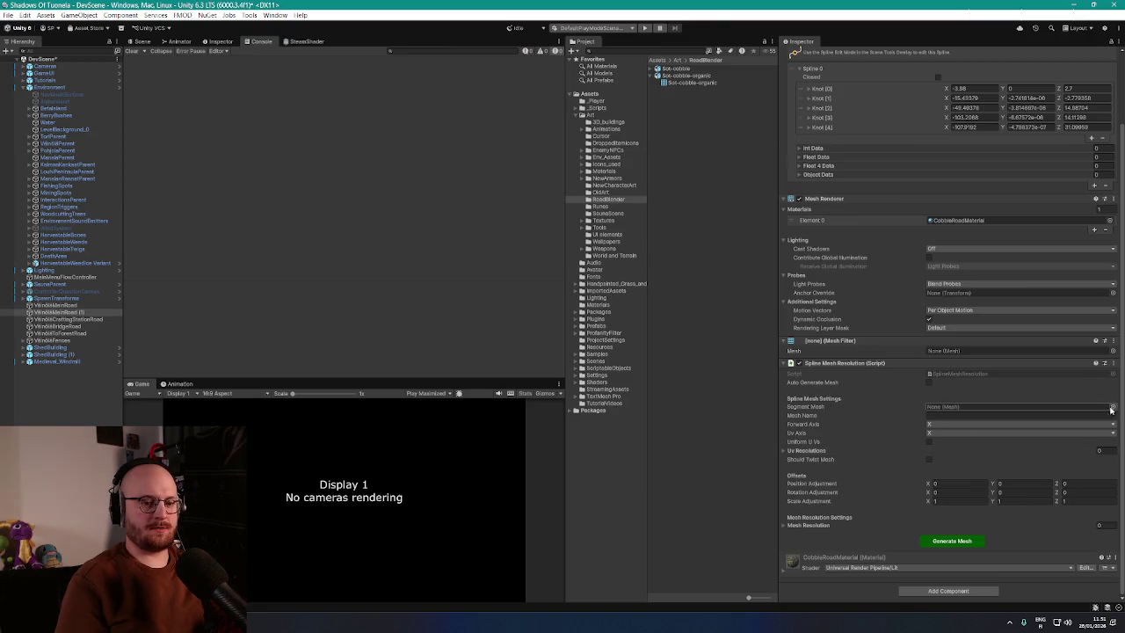
{"action": "left_click", "coordinate": [1112, 407]}
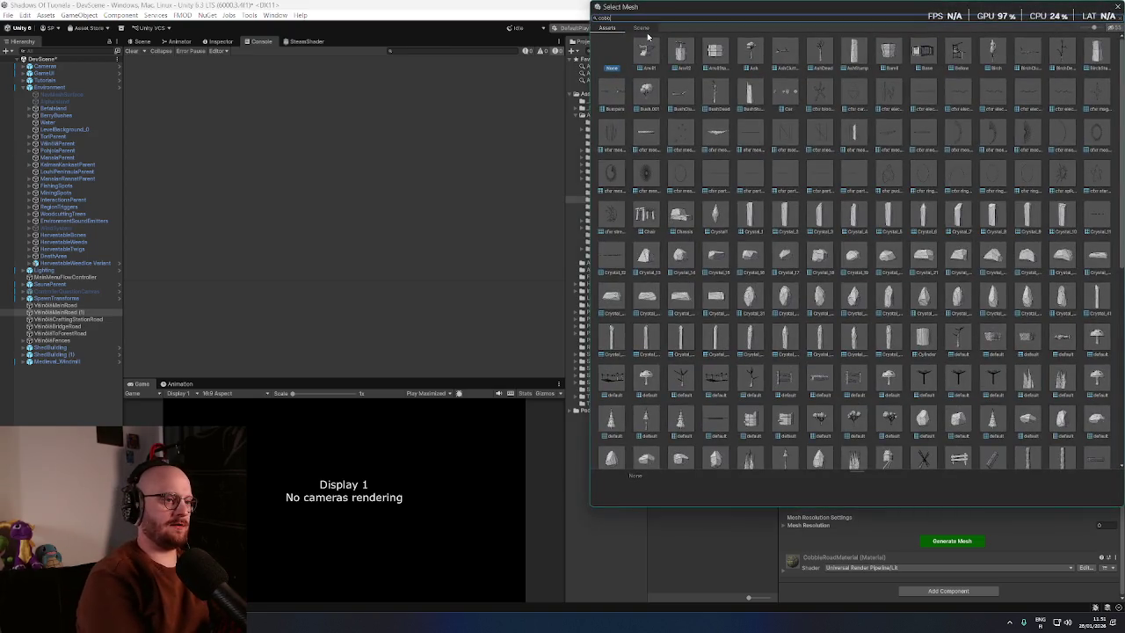
{"action": "type", "text": "cobble"}
{"action": "double_click", "coordinate": [685, 54]}
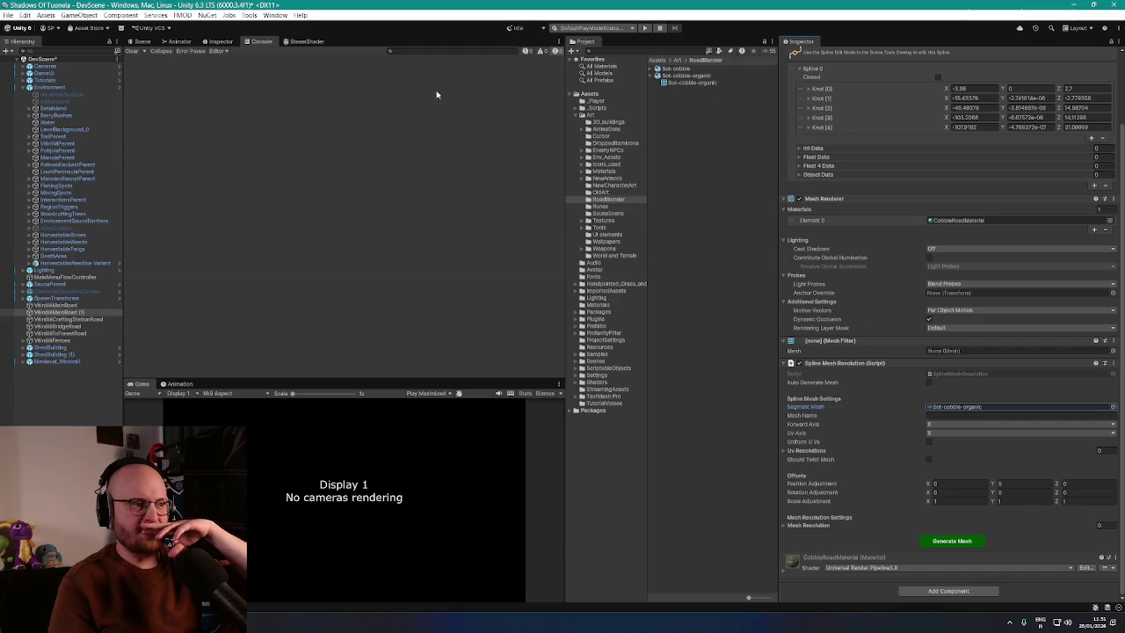
{"action": "left_click", "coordinate": [141, 42]}
Step: Reselect VillageMainRoad (1) and set its Spline Mesh Resolution UV Axis to Y
{"action": "scroll", "coordinate": [347, 218], "scroll_direction": "up", "scroll_amount": 3}
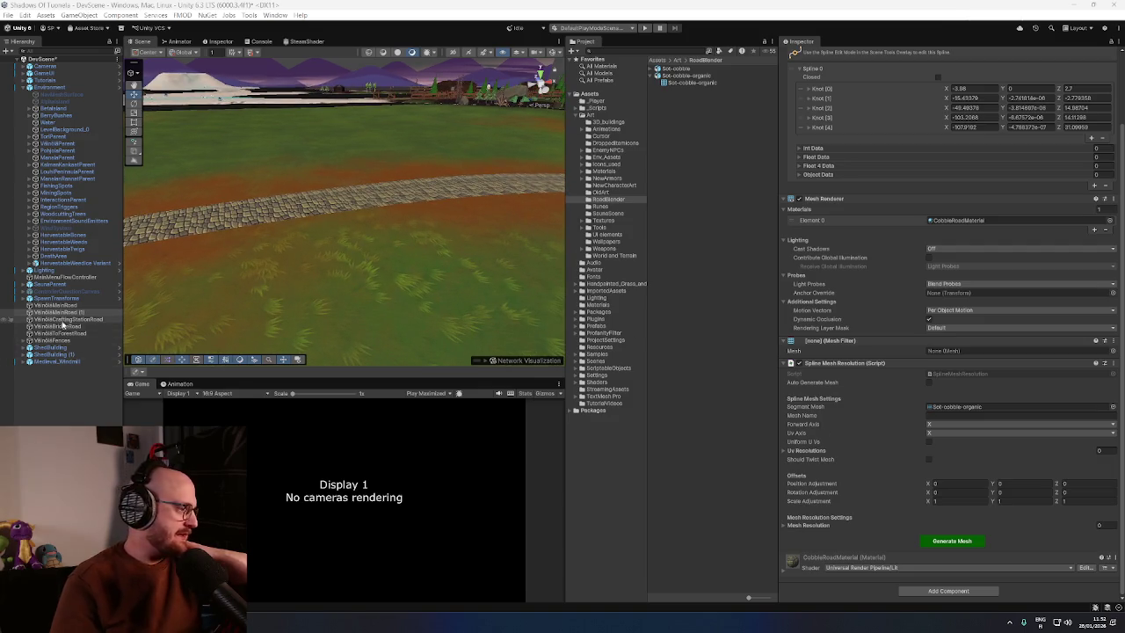
{"action": "left_click", "coordinate": [64, 313]}
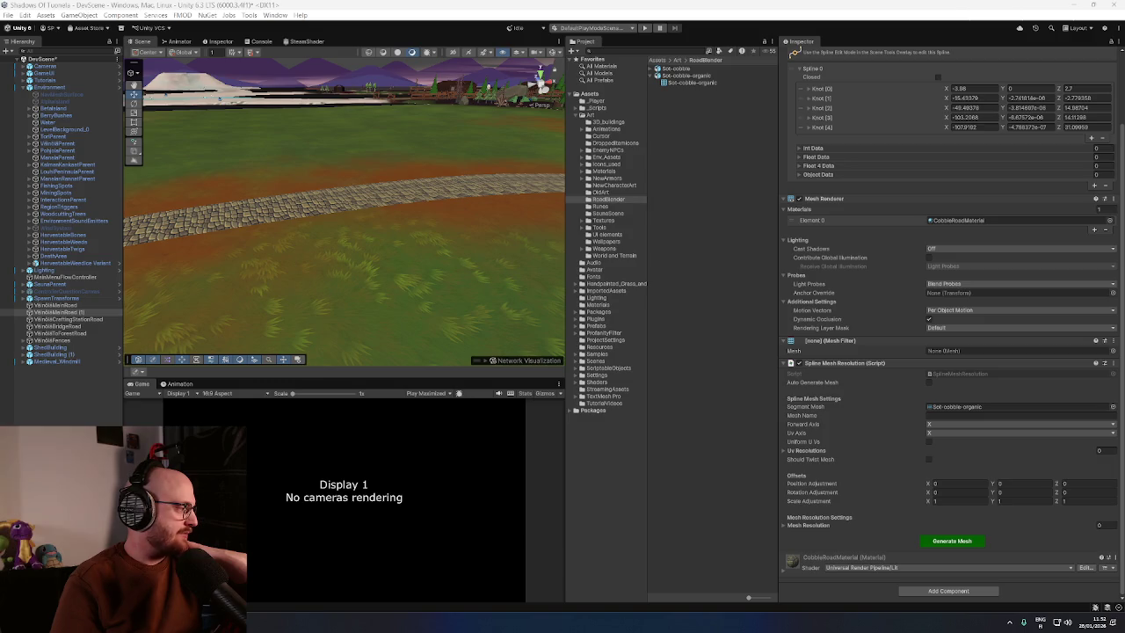
{"action": "left_click", "coordinate": [951, 433]}
{"action": "left_click", "coordinate": [949, 447]}
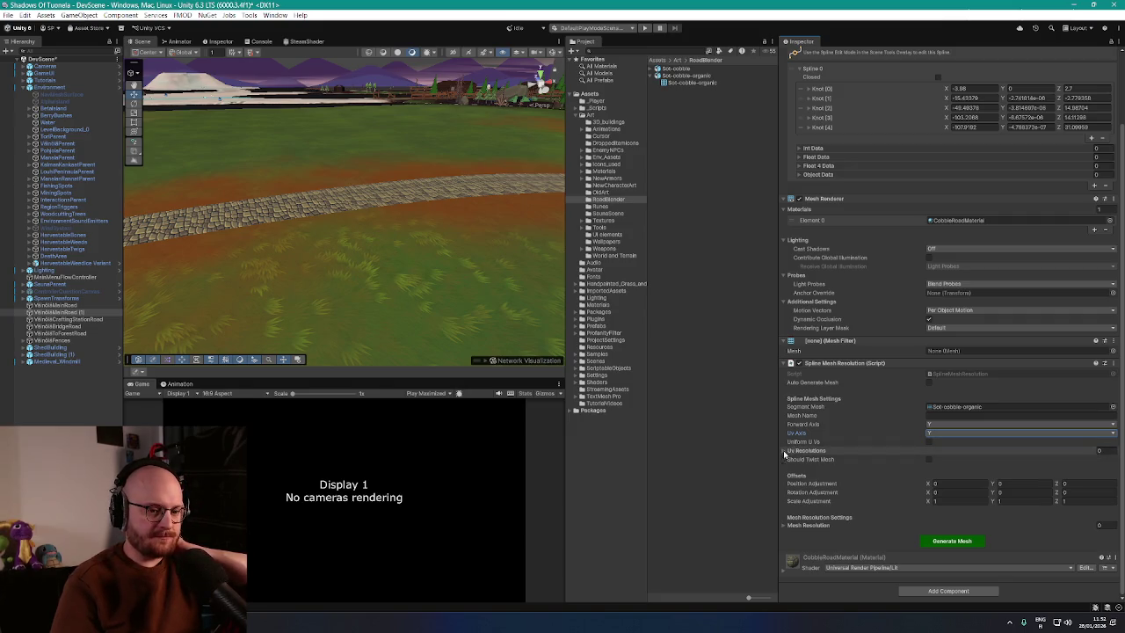
Step: Add one Uv Resolutions entry with Element 0 set to 10
{"action": "left_click", "coordinate": [1119, 451]}
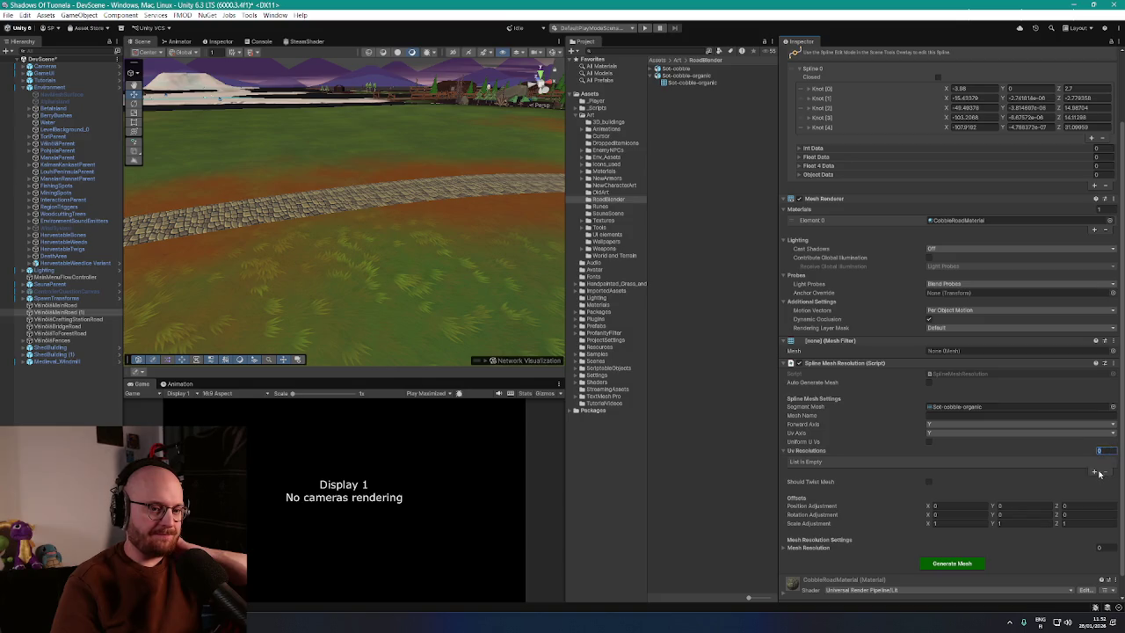
{"action": "left_click", "coordinate": [1093, 472]}
{"action": "left_click", "coordinate": [1012, 462]}
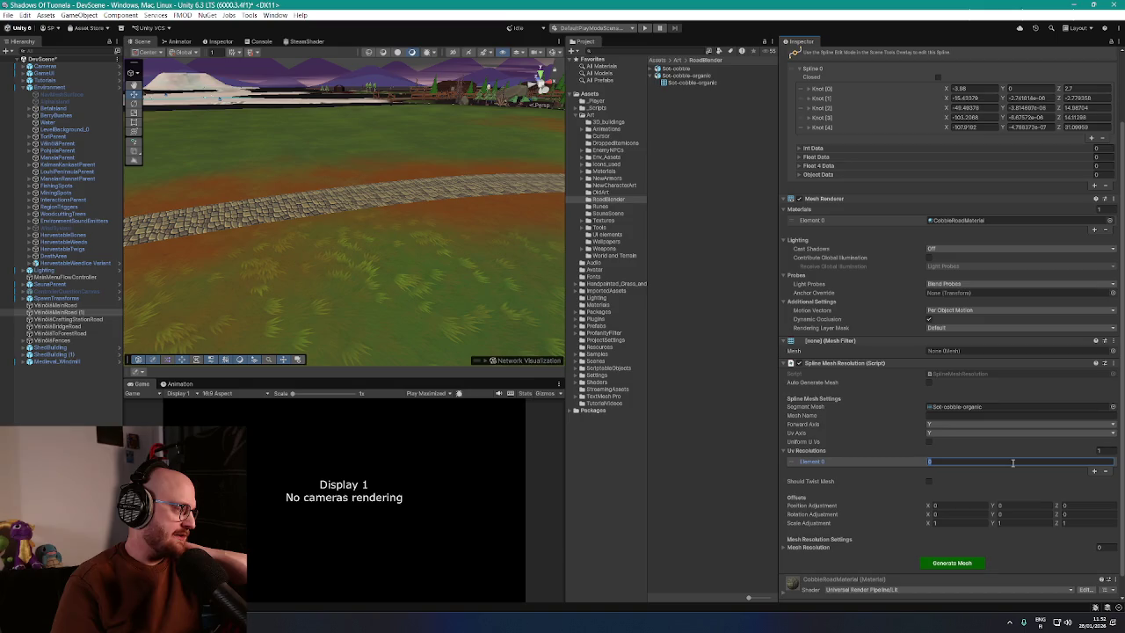
{"action": "type", "text": "10"}
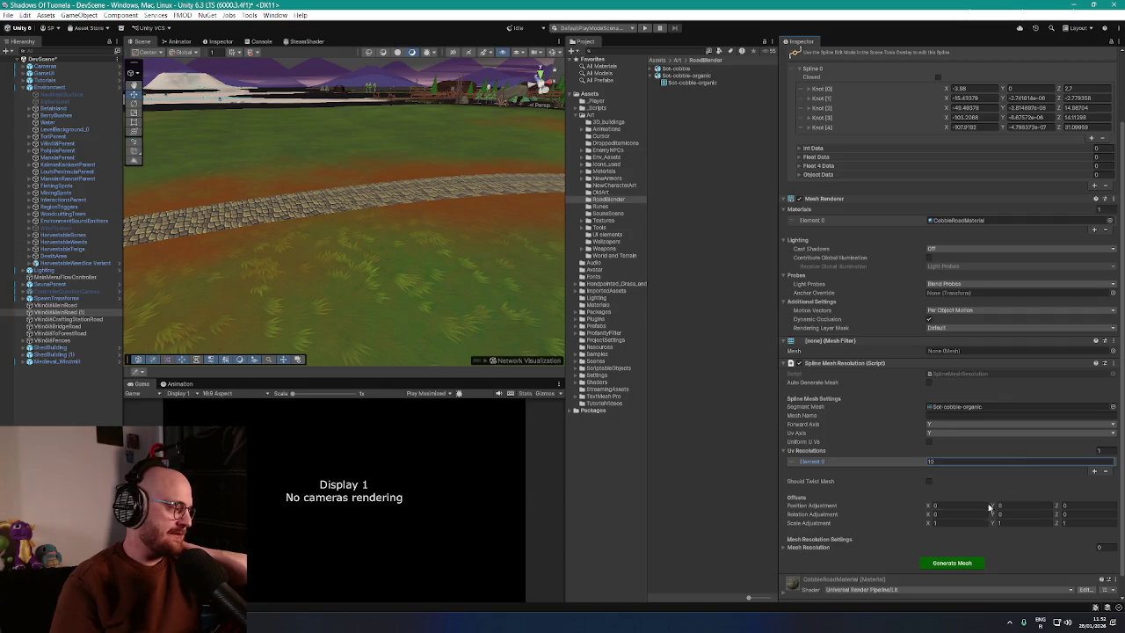
{"action": "scroll", "coordinate": [967, 522], "scroll_direction": "down", "scroll_amount": 1}
Step: Add one Mesh Resolution entry with Element 0 set to 10
{"action": "left_click", "coordinate": [784, 527]}
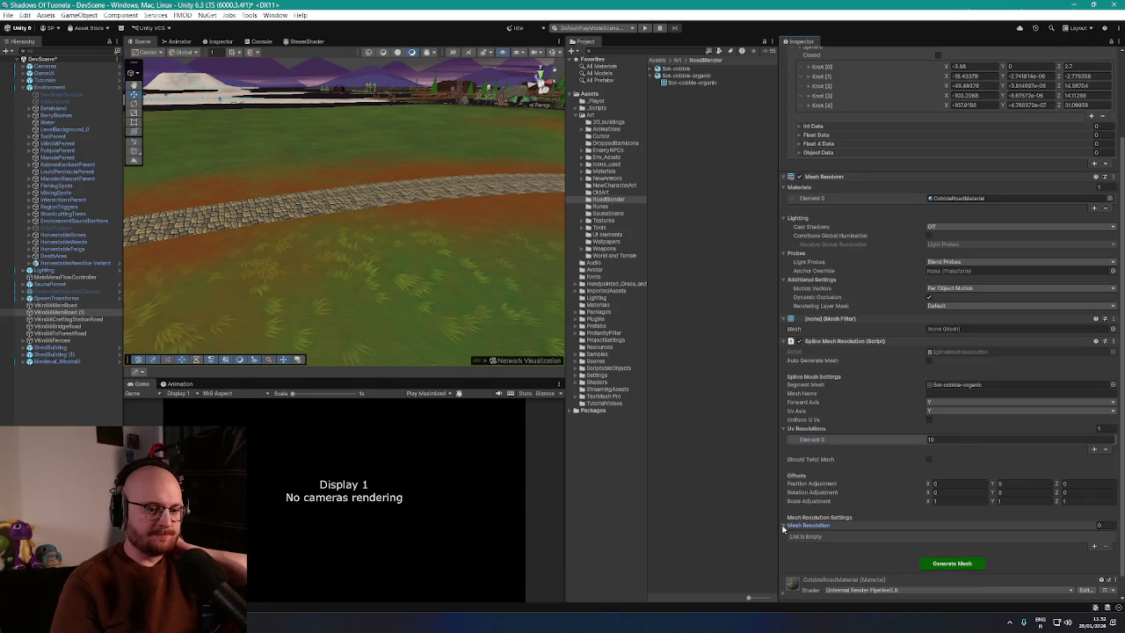
{"action": "left_click", "coordinate": [1094, 547]}
{"action": "left_click", "coordinate": [1069, 536]}
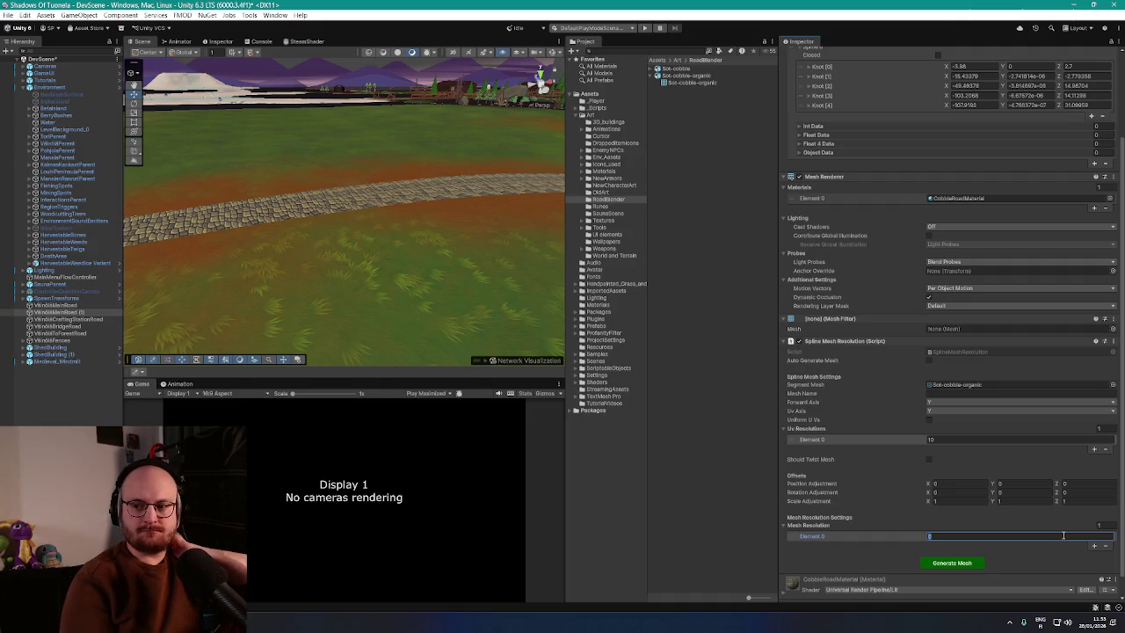
{"action": "type", "text": "10"}
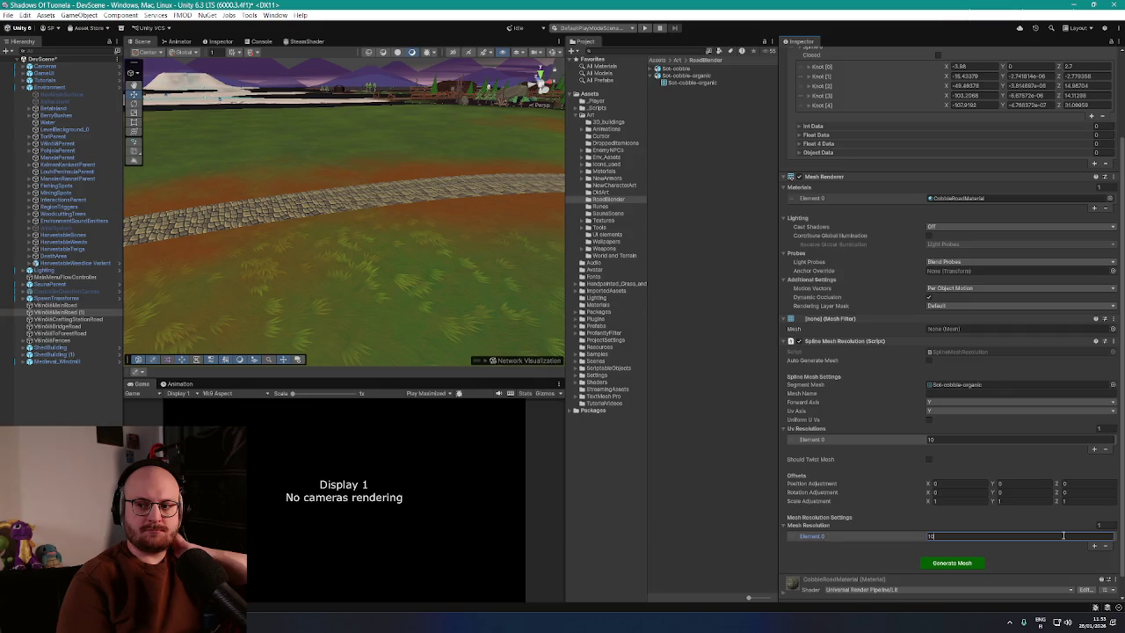
{"action": "left_click", "coordinate": [927, 421]}
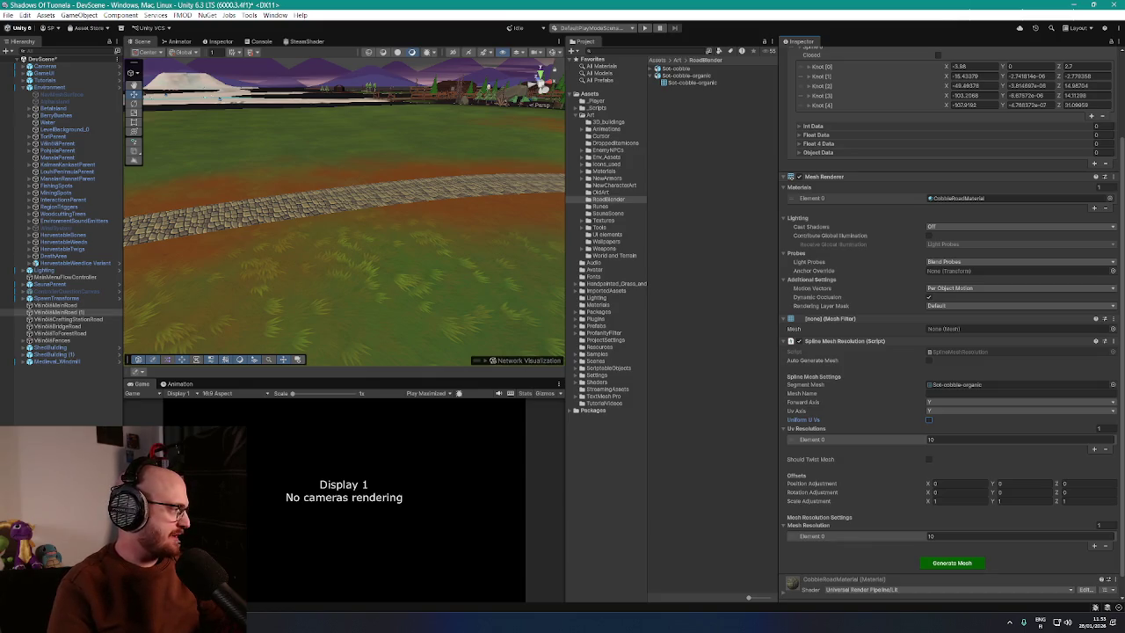
Step: Generate the cobblestone mesh along VillageMainRoad (1)'s spline and view it up close
{"action": "scroll", "coordinate": [916, 503], "scroll_direction": "down", "scroll_amount": 1}
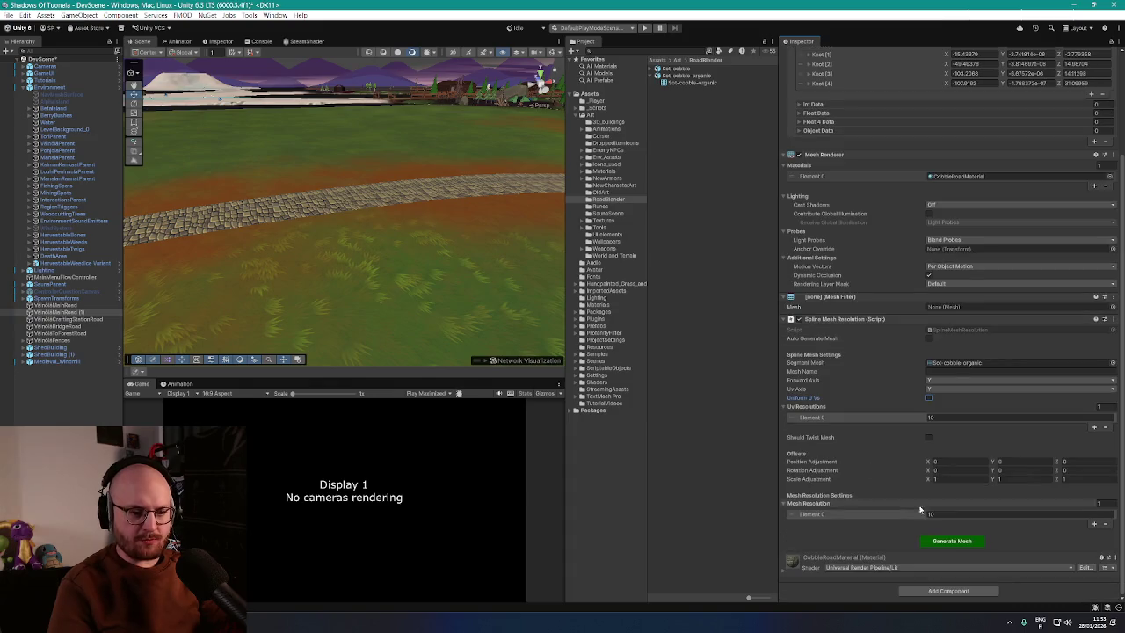
{"action": "left_click", "coordinate": [953, 542]}
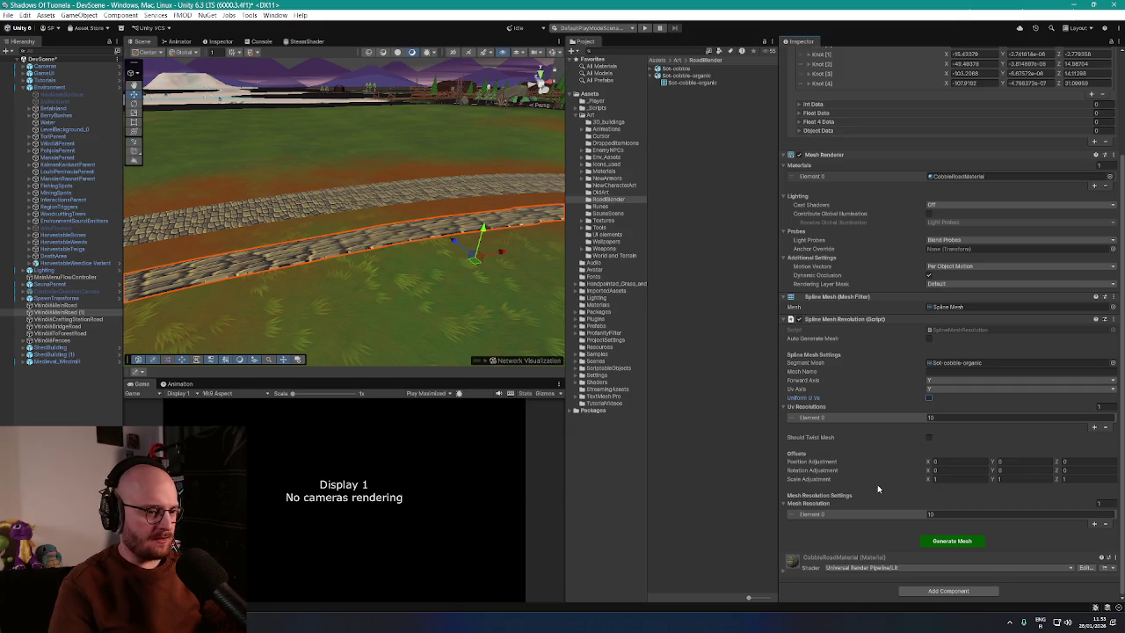
{"action": "mouse_move", "coordinate": [421, 255]}
{"action": "left_mouse_down"}
{"action": "mouse_move", "coordinate": [400, 307]}
{"action": "mouse_move", "coordinate": [384, 244]}
{"action": "mouse_move", "coordinate": [419, 293]}
{"action": "mouse_move", "coordinate": [555, 293]}
{"action": "mouse_move", "coordinate": [452, 261]}
{"action": "mouse_move", "coordinate": [422, 269]}
{"action": "mouse_move", "coordinate": [428, 291]}
{"action": "mouse_move", "coordinate": [422, 251]}
{"action": "mouse_move", "coordinate": [299, 240]}
{"action": "mouse_move", "coordinate": [323, 252]}
{"action": "mouse_move", "coordinate": [457, 231]}
{"action": "mouse_move", "coordinate": [245, 238]}
{"action": "left_mouse_up"}
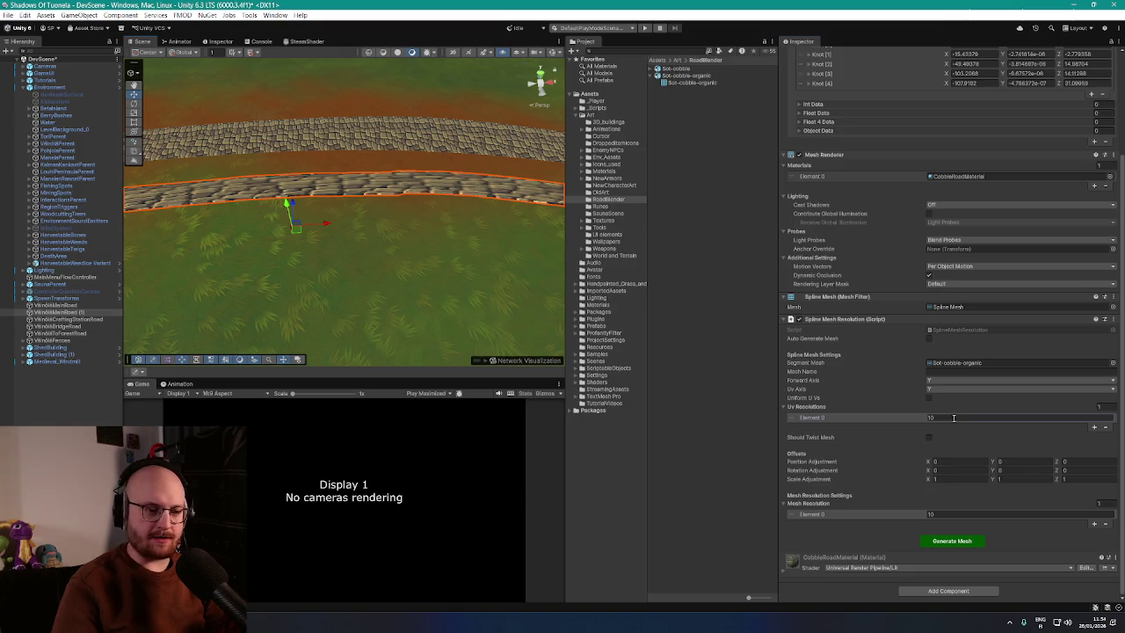
Step: Set Uv Resolutions and Mesh Resolution to 20, regenerate the road mesh, and inspect it
{"action": "type", "text": "20"}
{"action": "left_click", "coordinate": [953, 514]}
{"action": "type", "text": "20"}
{"action": "left_click", "coordinate": [936, 539]}
{"action": "scroll", "coordinate": [378, 215], "scroll_direction": "up", "scroll_amount": 10}
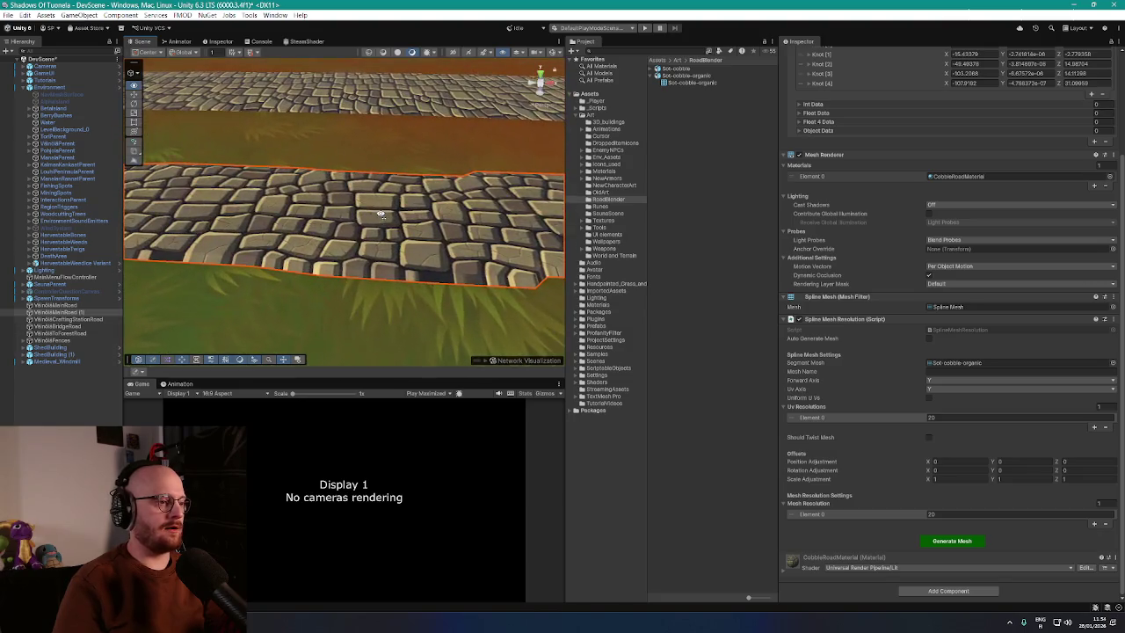
{"action": "mouse_move", "coordinate": [376, 214]}
{"action": "left_mouse_down"}
{"action": "mouse_move", "coordinate": [258, 193]}
{"action": "mouse_move", "coordinate": [349, 191]}
{"action": "mouse_move", "coordinate": [263, 183]}
{"action": "mouse_move", "coordinate": [282, 201]}
{"action": "mouse_move", "coordinate": [428, 204]}
{"action": "mouse_move", "coordinate": [356, 184]}
{"action": "mouse_move", "coordinate": [355, 194]}
{"action": "mouse_move", "coordinate": [504, 223]}
{"action": "left_mouse_up"}
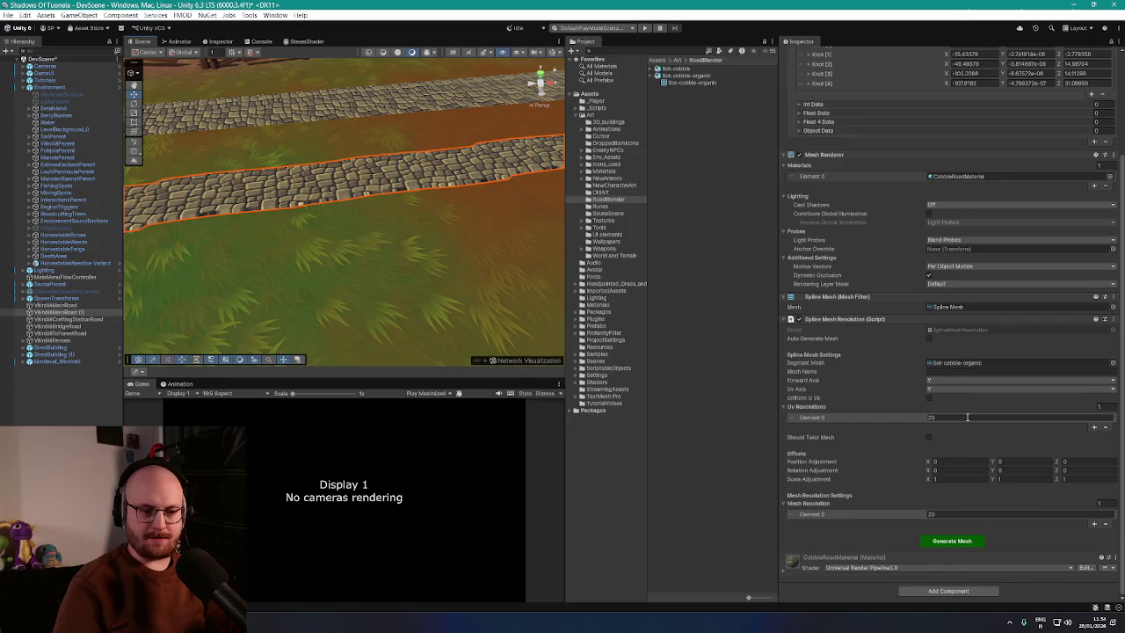
Step: Try UV and Mesh Resolution of 30 and regenerate the road mesh to compare both roads
{"action": "type", "text": "30"}
{"action": "left_click", "coordinate": [962, 514]}
{"action": "type", "text": "30"}
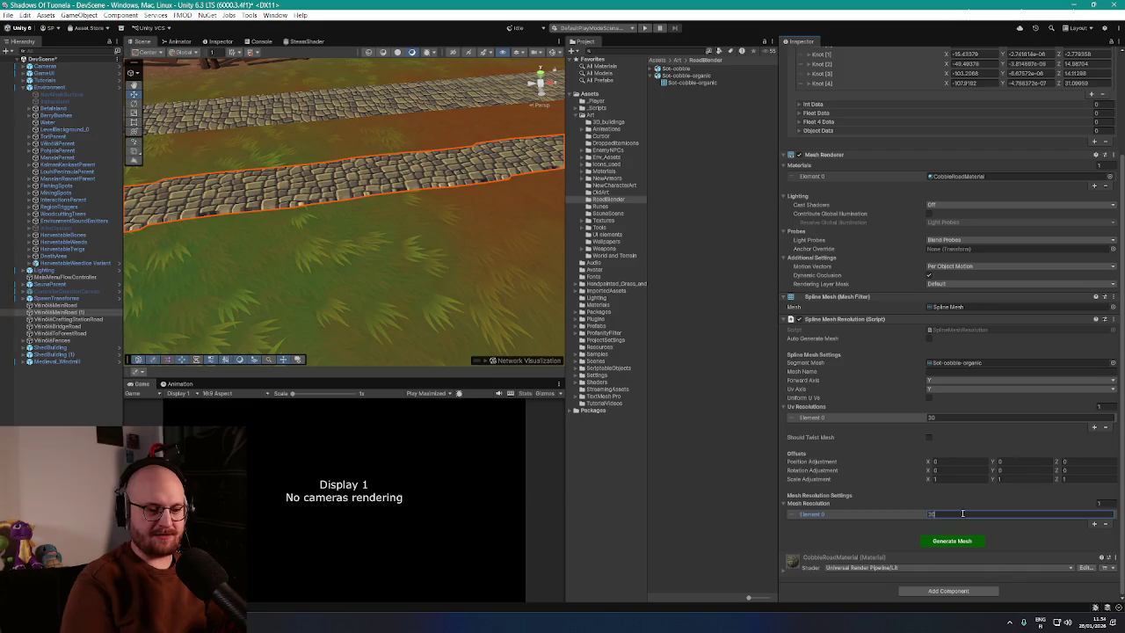
{"action": "left_click", "coordinate": [956, 544]}
{"action": "scroll", "coordinate": [374, 224], "scroll_direction": "up", "scroll_amount": 6}
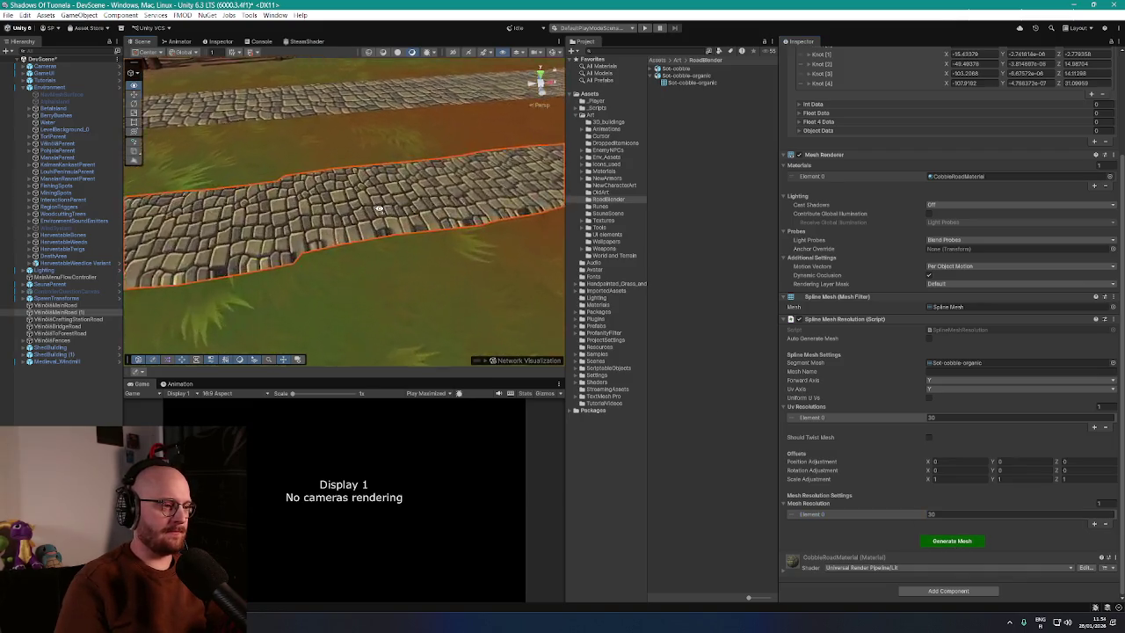
{"action": "mouse_move", "coordinate": [384, 238]}
{"action": "left_mouse_down"}
{"action": "mouse_move", "coordinate": [548, 214]}
{"action": "mouse_move", "coordinate": [466, 205]}
{"action": "mouse_move", "coordinate": [360, 231]}
{"action": "mouse_move", "coordinate": [309, 211]}
{"action": "mouse_move", "coordinate": [261, 228]}
{"action": "mouse_move", "coordinate": [326, 220]}
{"action": "mouse_move", "coordinate": [419, 241]}
{"action": "left_mouse_up"}
{"action": "scroll", "coordinate": [548, 215], "scroll_direction": "down", "scroll_amount": 5}
{"action": "scroll", "coordinate": [359, 231], "scroll_direction": "down", "scroll_amount": 4}
{"action": "scroll", "coordinate": [281, 220], "scroll_direction": "up", "scroll_amount": 5}
{"action": "scroll", "coordinate": [334, 218], "scroll_direction": "down", "scroll_amount": 3}
Step: Set both resolutions to 25, regenerate the road mesh, and expand the CobbleRoadMaterial settings
{"action": "type", "text": "25"}
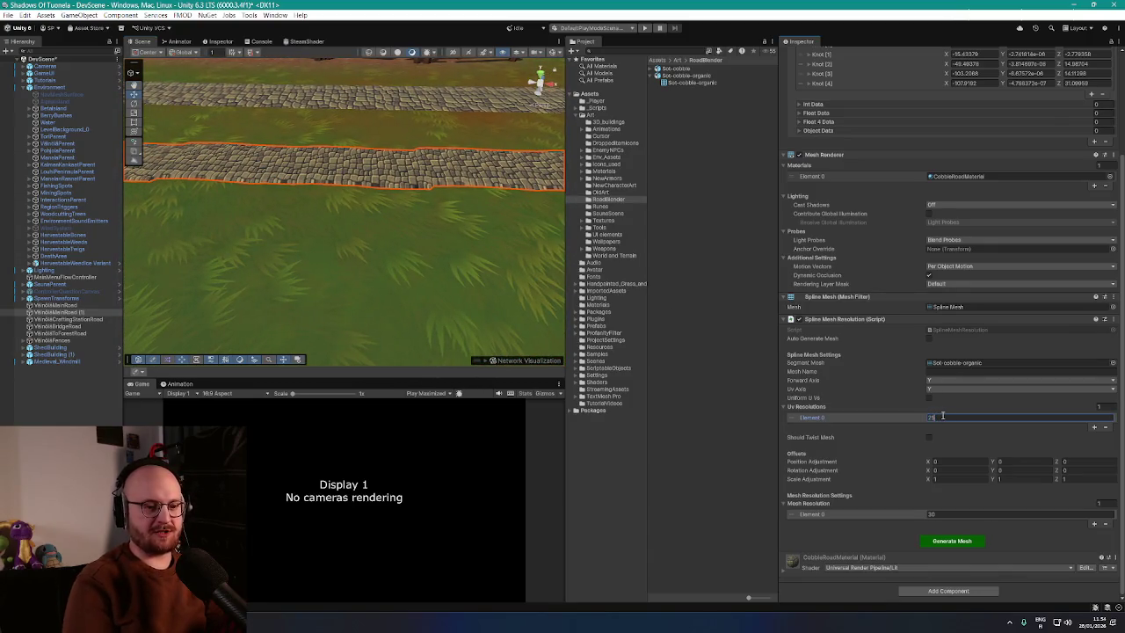
{"action": "left_click", "coordinate": [948, 514]}
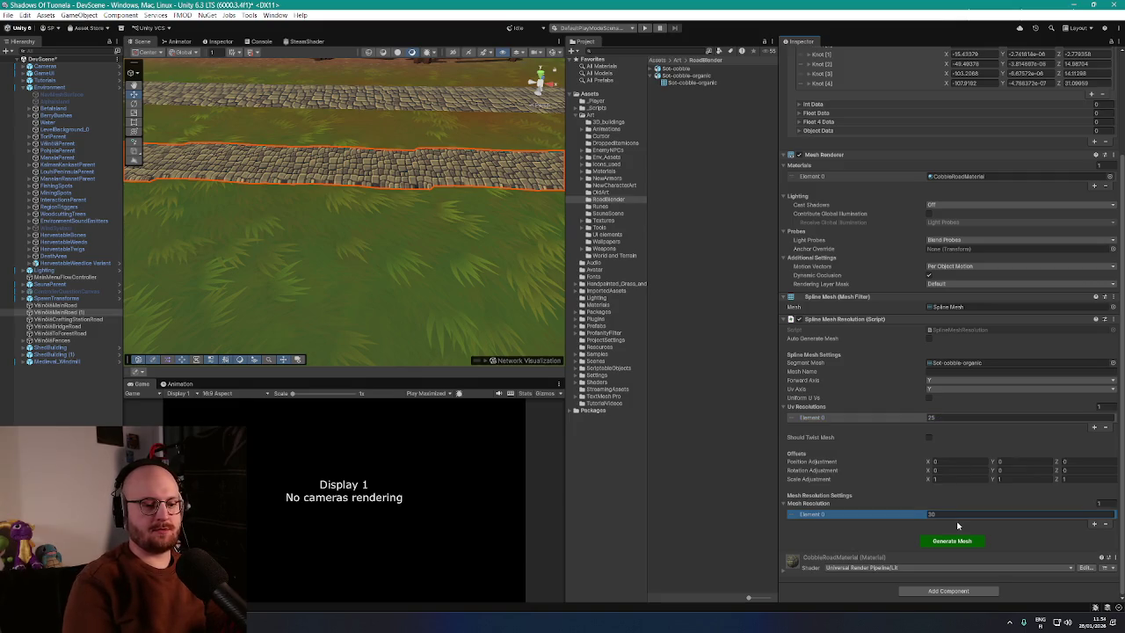
{"action": "left_click", "coordinate": [938, 515]}
{"action": "type", "text": "25"}
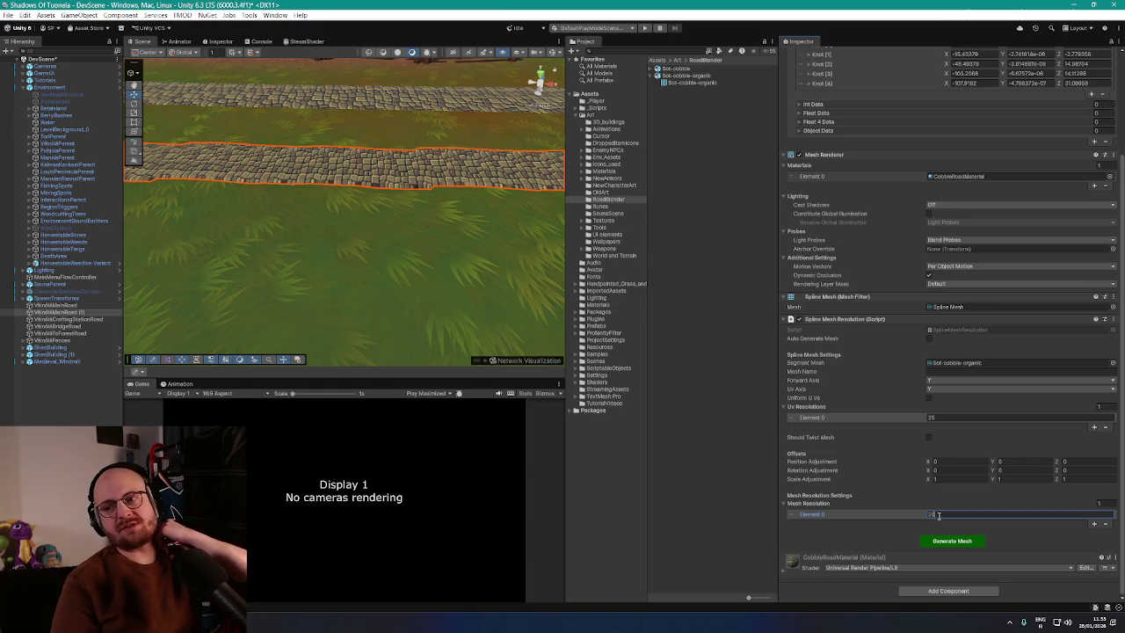
{"action": "left_click", "coordinate": [951, 540]}
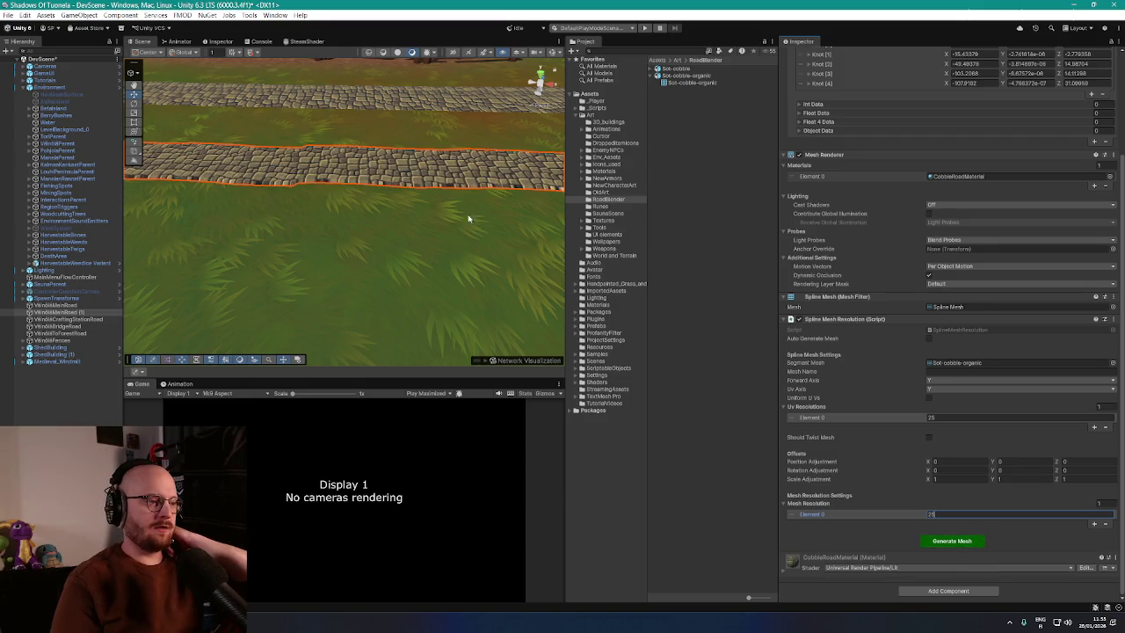
{"action": "scroll", "coordinate": [472, 229], "scroll_direction": "up", "scroll_amount": 4}
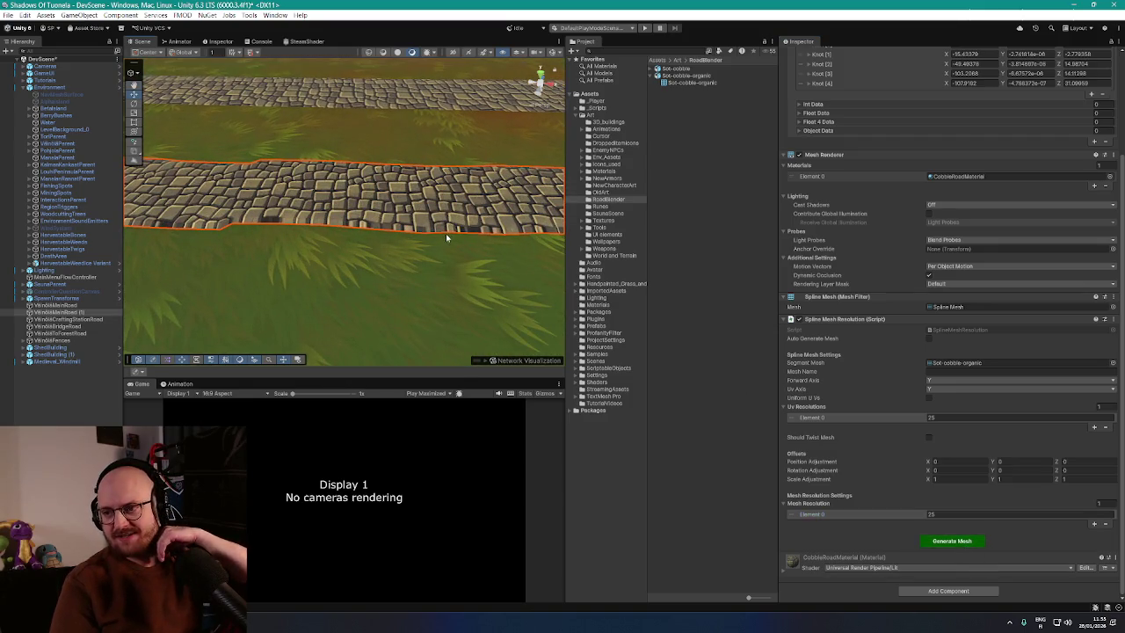
{"action": "left_click", "coordinate": [795, 560]}
{"action": "scroll", "coordinate": [809, 524], "scroll_direction": "down", "scroll_amount": 5}
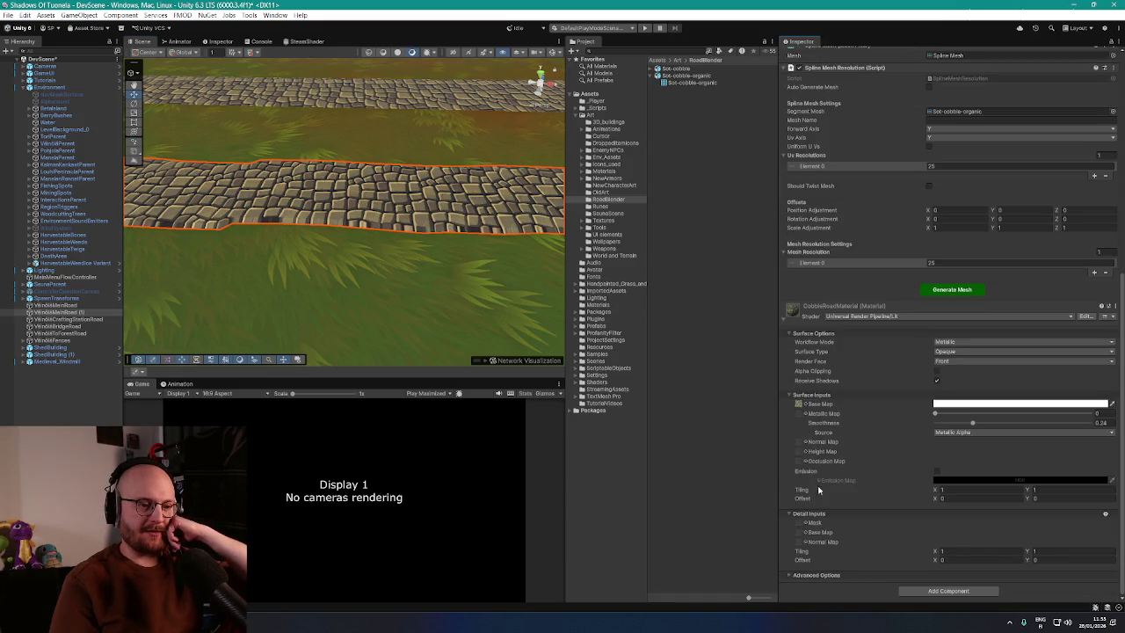
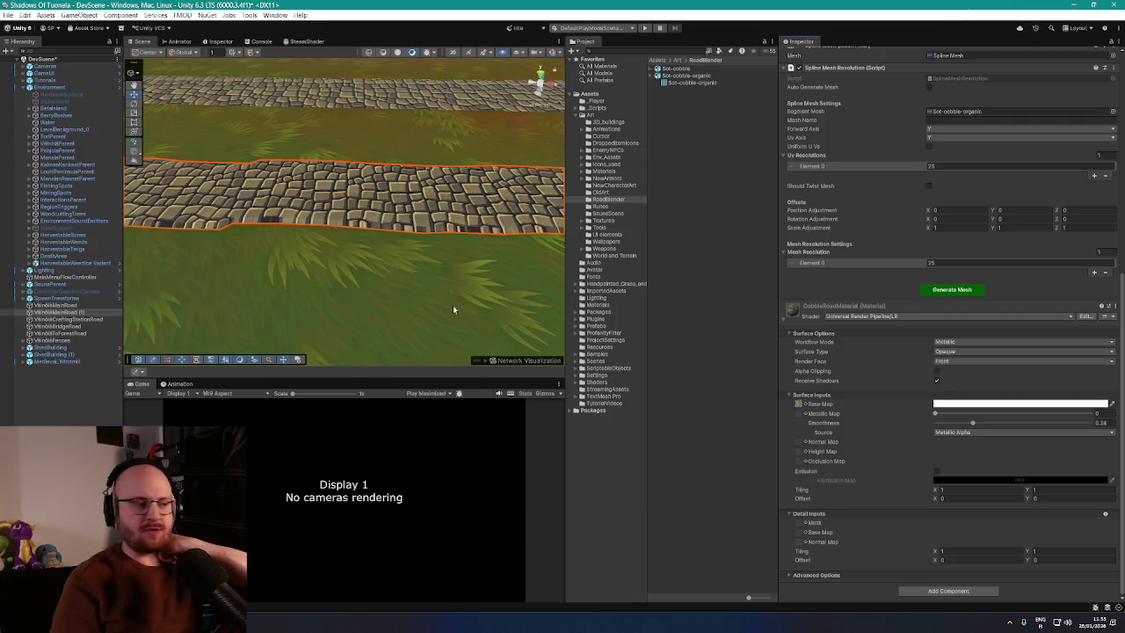
Step: Widen the Scene view by moving the Scene/Project divider to the right
{"action": "scroll", "coordinate": [456, 307], "scroll_direction": "up", "scroll_amount": 3}
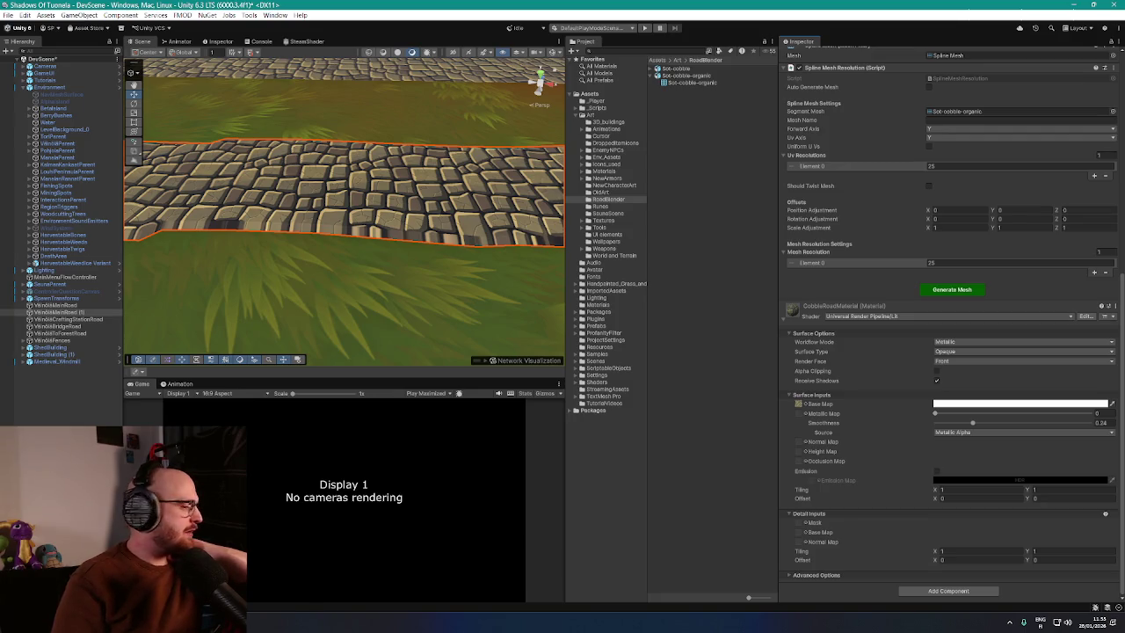
{"action": "scroll", "coordinate": [228, 196], "scroll_direction": "up", "scroll_amount": 3}
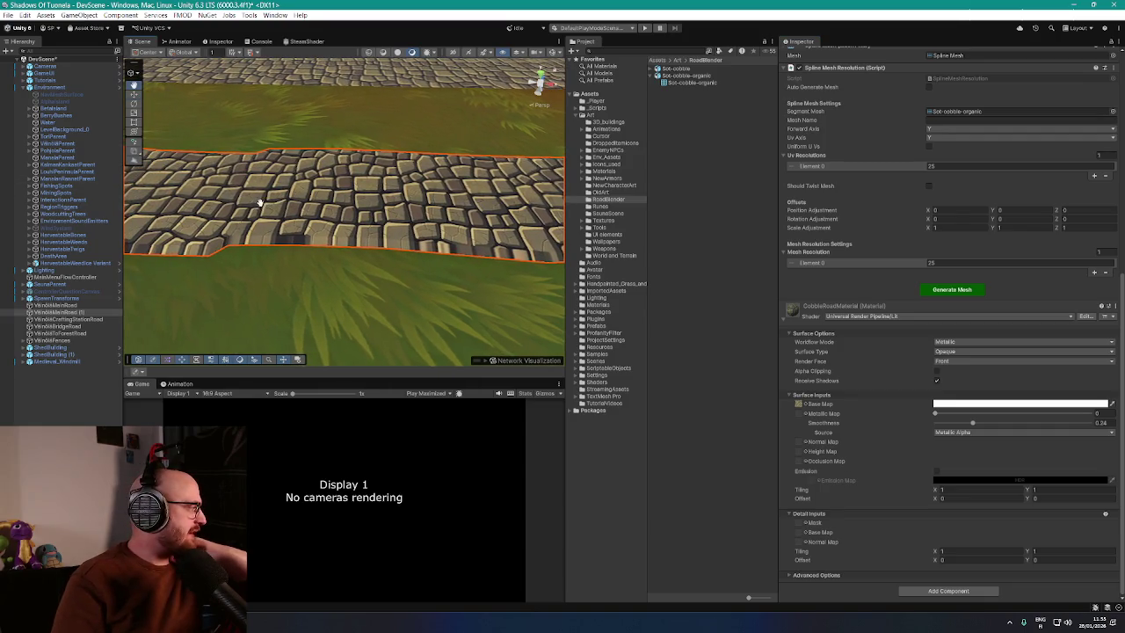
{"action": "scroll", "coordinate": [270, 207], "scroll_direction": "down", "scroll_amount": 5}
{"action": "scroll", "coordinate": [358, 215], "scroll_direction": "up", "scroll_amount": 1}
{"action": "left_click_drag", "start_coordinate": [562, 221], "coordinate": [622, 221]}
{"action": "scroll", "coordinate": [469, 266], "scroll_direction": "down", "scroll_amount": 3}
{"action": "mouse_move", "coordinate": [469, 266]}
{"action": "left_mouse_down"}
{"action": "mouse_move", "coordinate": [414, 211]}
{"action": "mouse_move", "coordinate": [342, 221]}
{"action": "mouse_move", "coordinate": [439, 164]}
{"action": "left_mouse_up"}
Step: Fly and orbit the Scene camera to a level view looking down on both cobble road strips
{"action": "scroll", "coordinate": [343, 207], "scroll_direction": "up", "scroll_amount": 3}
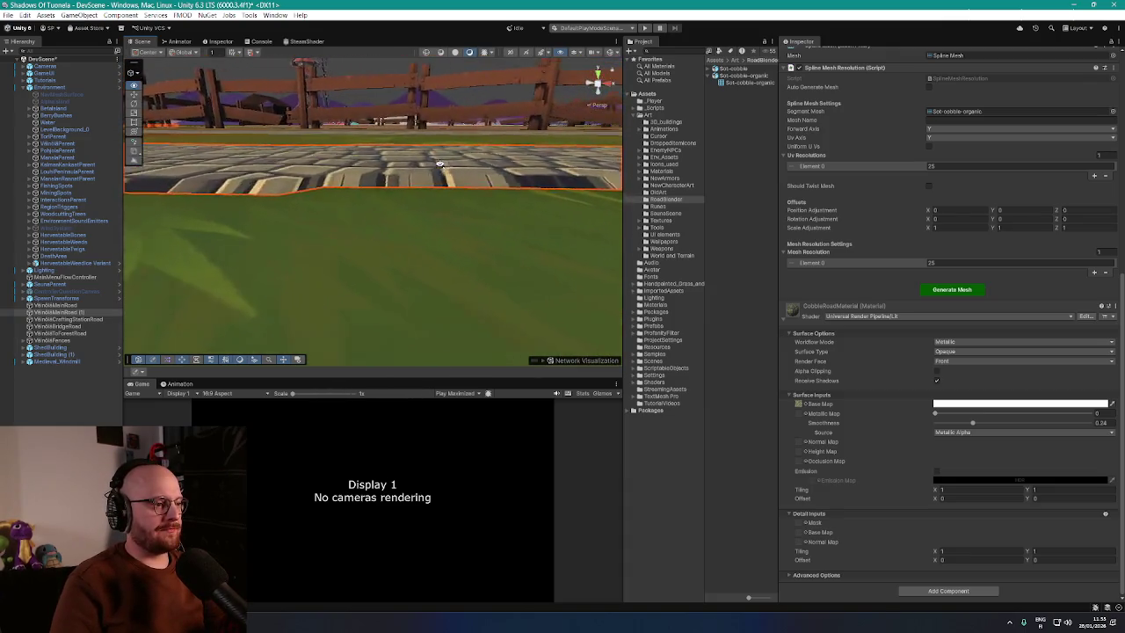
{"action": "scroll", "coordinate": [439, 164], "scroll_direction": "up", "scroll_amount": 3}
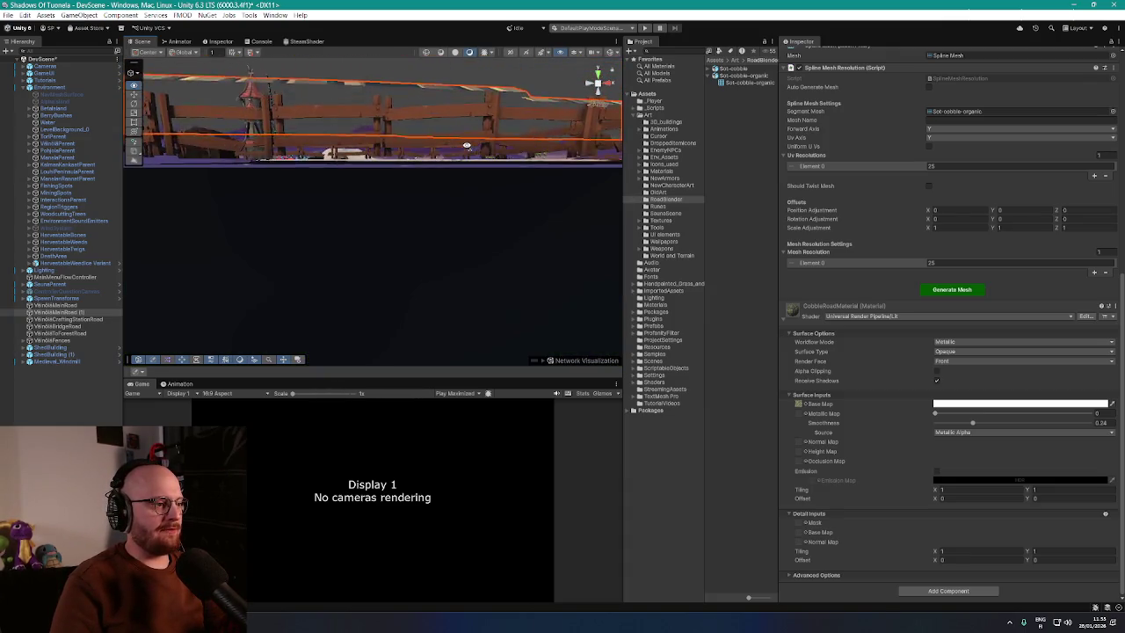
{"action": "scroll", "coordinate": [465, 145], "scroll_direction": "down", "scroll_amount": 5}
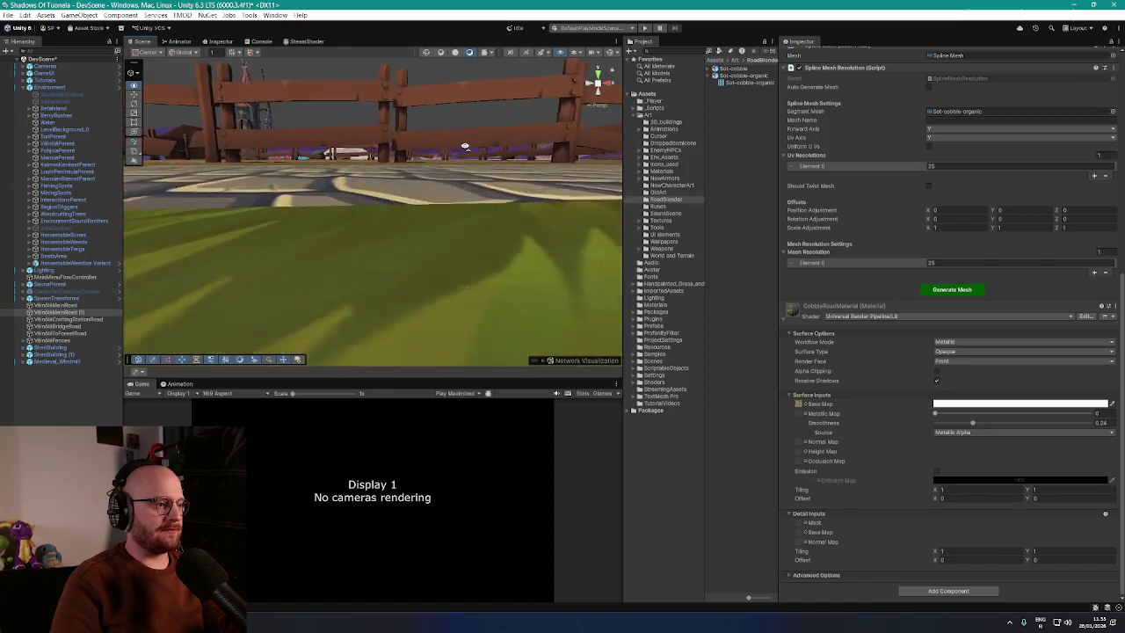
{"action": "mouse_move", "coordinate": [466, 145]}
{"action": "left_mouse_down"}
{"action": "mouse_move", "coordinate": [613, 145]}
{"action": "mouse_move", "coordinate": [620, 167]}
{"action": "mouse_move", "coordinate": [306, 169]}
{"action": "mouse_move", "coordinate": [507, 203]}
{"action": "mouse_move", "coordinate": [492, 188]}
{"action": "mouse_move", "coordinate": [562, 198]}
{"action": "mouse_move", "coordinate": [420, 194]}
{"action": "mouse_move", "coordinate": [473, 200]}
{"action": "mouse_move", "coordinate": [477, 252]}
{"action": "mouse_move", "coordinate": [460, 252]}
{"action": "mouse_move", "coordinate": [468, 189]}
{"action": "left_mouse_up"}
{"action": "key", "text": "e"}
{"action": "mouse_move", "coordinate": [282, 183]}
{"action": "left_mouse_down"}
{"action": "mouse_move", "coordinate": [547, 176]}
{"action": "mouse_move", "coordinate": [352, 220]}
{"action": "mouse_move", "coordinate": [356, 202]}
{"action": "mouse_move", "coordinate": [313, 163]}
{"action": "left_mouse_up"}
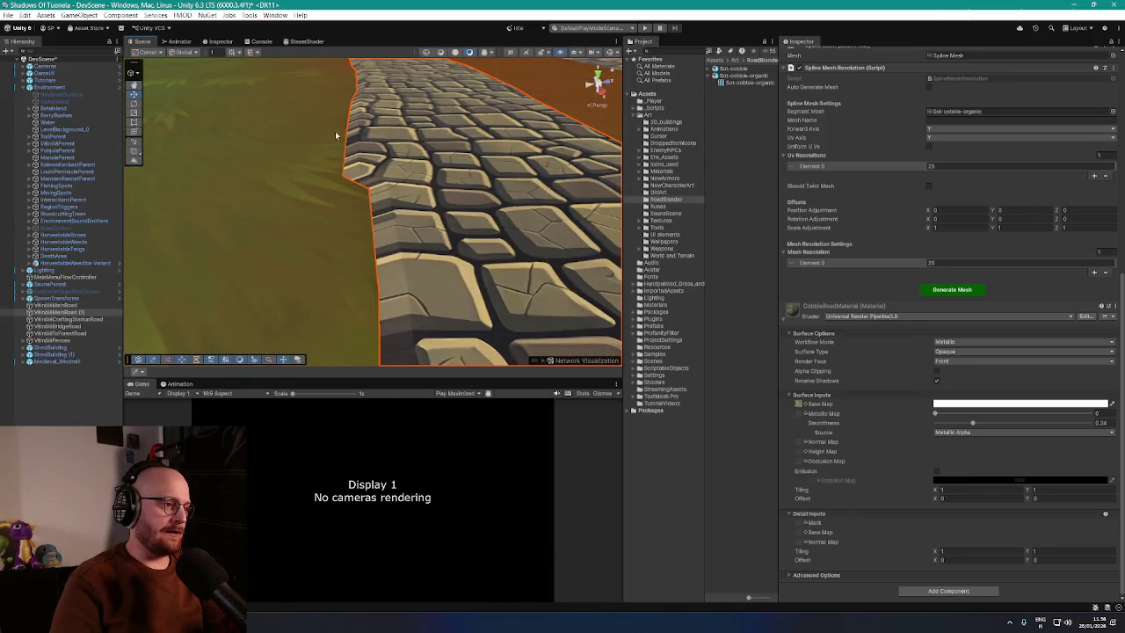
{"action": "mouse_move", "coordinate": [372, 214]}
{"action": "left_mouse_down"}
{"action": "mouse_move", "coordinate": [682, 261]}
{"action": "mouse_move", "coordinate": [626, 283]}
{"action": "mouse_move", "coordinate": [604, 273]}
{"action": "left_mouse_up"}
{"action": "left_click_drag", "start_coordinate": [489, 231], "coordinate": [755, 267]}
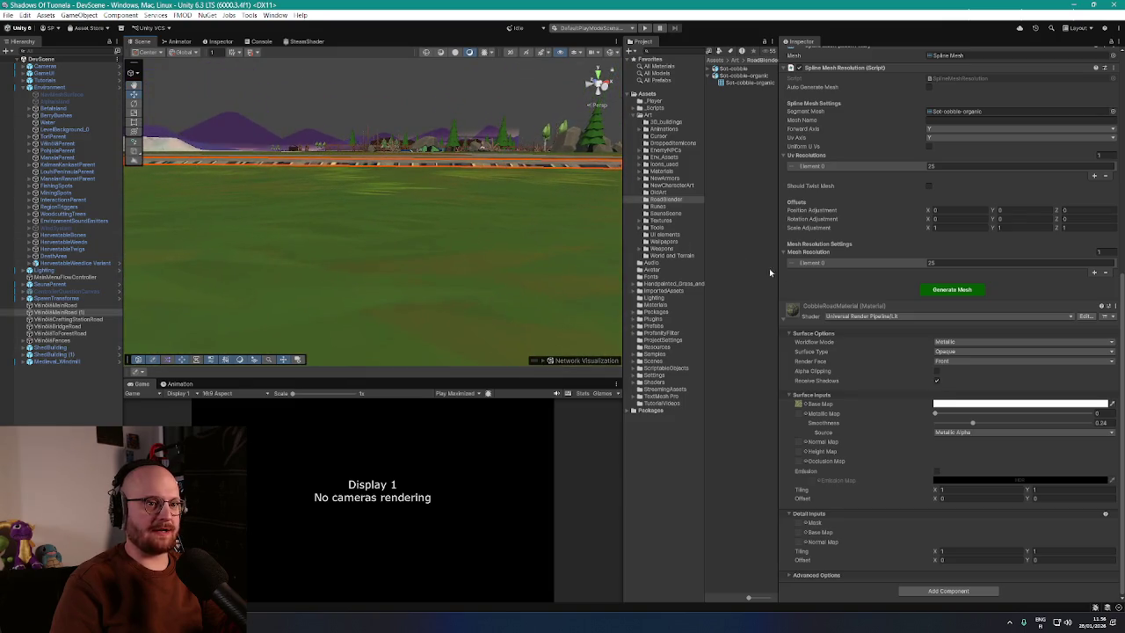
{"action": "scroll", "coordinate": [844, 323], "scroll_direction": "up", "scroll_amount": 10}
{"action": "mouse_move", "coordinate": [454, 203]}
{"action": "left_mouse_down"}
{"action": "mouse_move", "coordinate": [444, 211]}
{"action": "mouse_move", "coordinate": [460, 220]}
{"action": "left_mouse_up"}
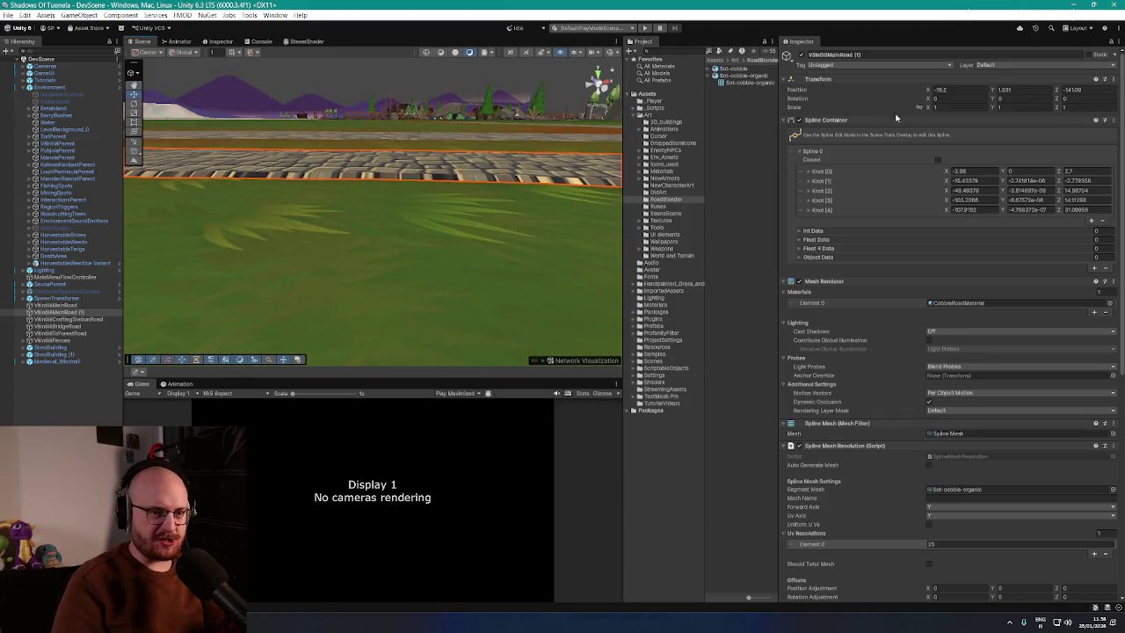
Step: Set the road object's Transform Position Y to 1.005
{"action": "left_click_drag", "start_coordinate": [994, 90], "coordinate": [997, 91]}
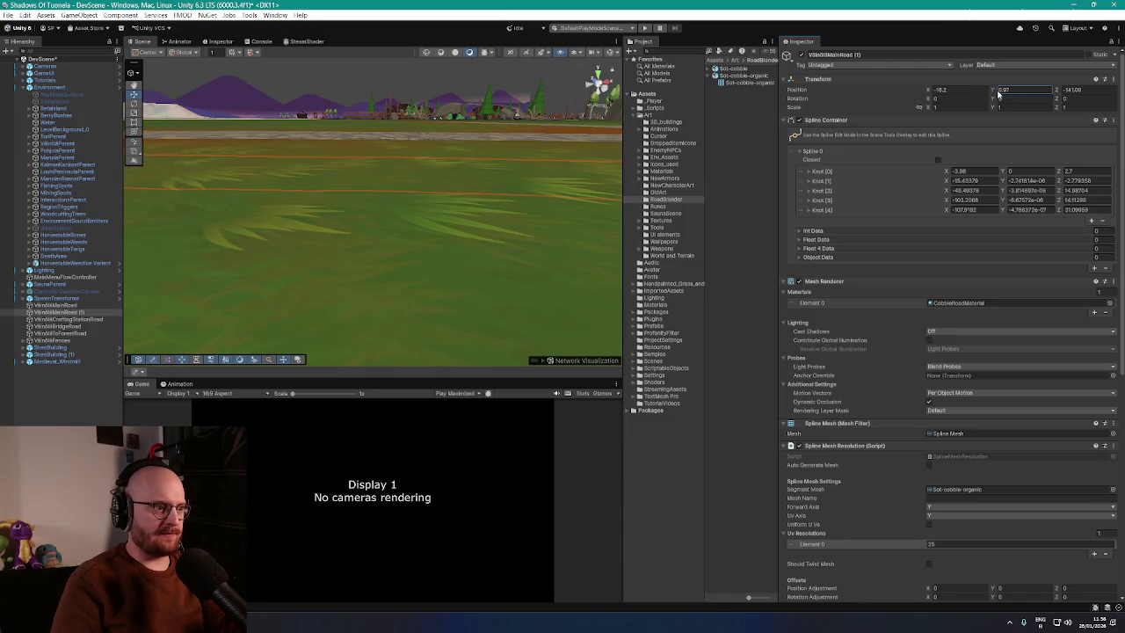
{"action": "type", "text": "1"}
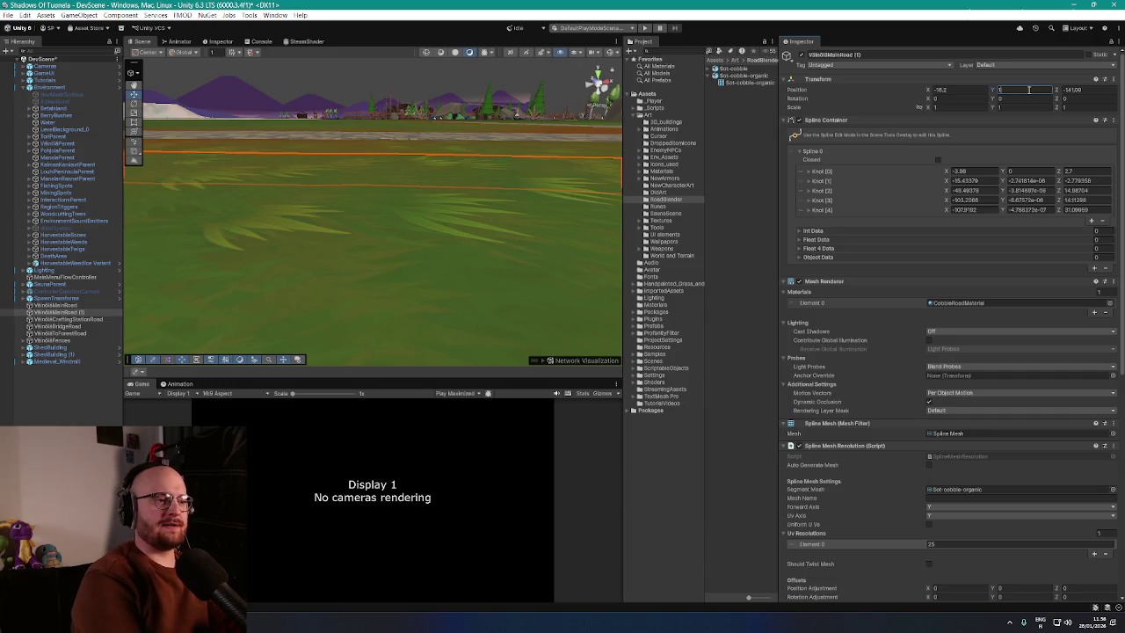
{"action": "type", "text": ".05"}
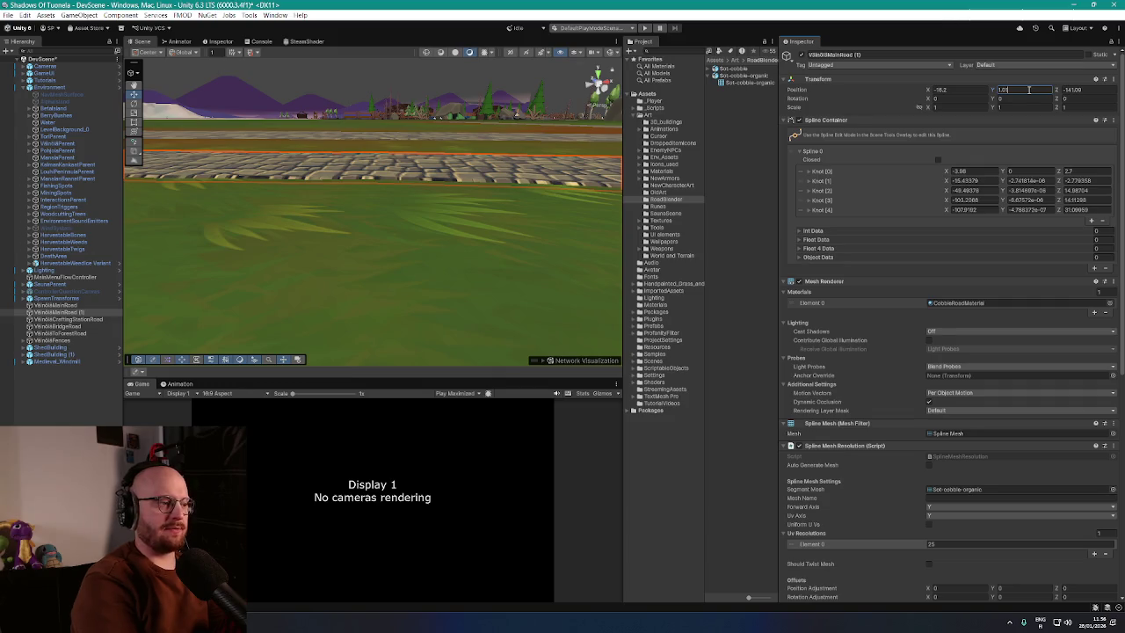
{"action": "mouse_move", "coordinate": [352, 219]}
{"action": "left_mouse_down"}
{"action": "mouse_move", "coordinate": [700, 123]}
{"action": "mouse_move", "coordinate": [986, 137]}
{"action": "left_mouse_up"}
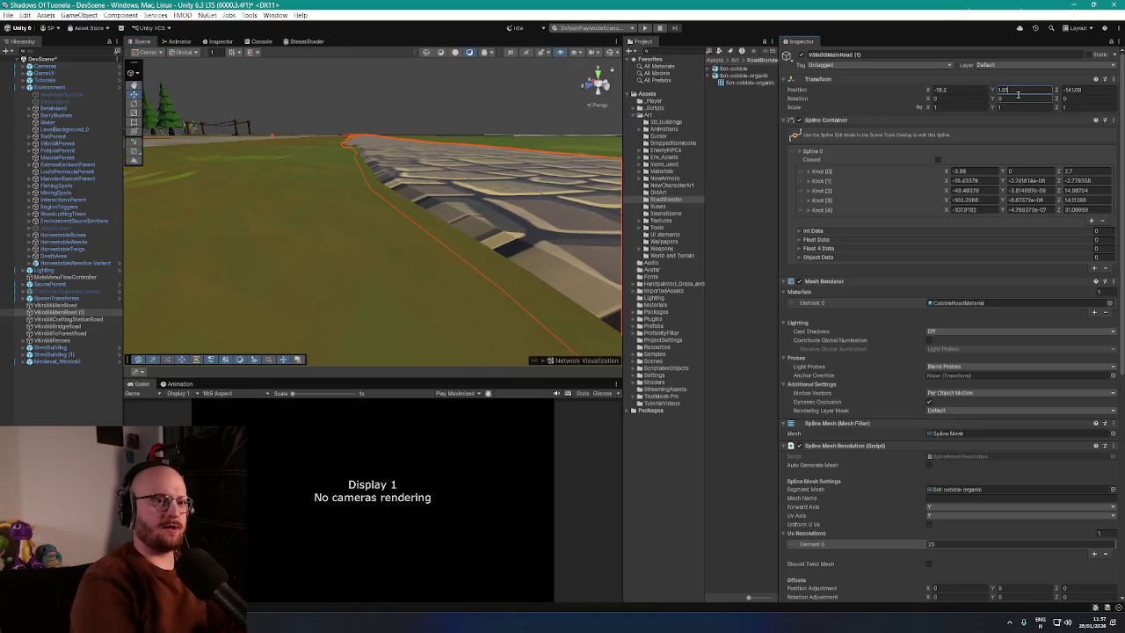
{"action": "key", "text": "BackSpace"}
{"action": "type", "text": "3"}
{"action": "key", "text": "BackSpace"}
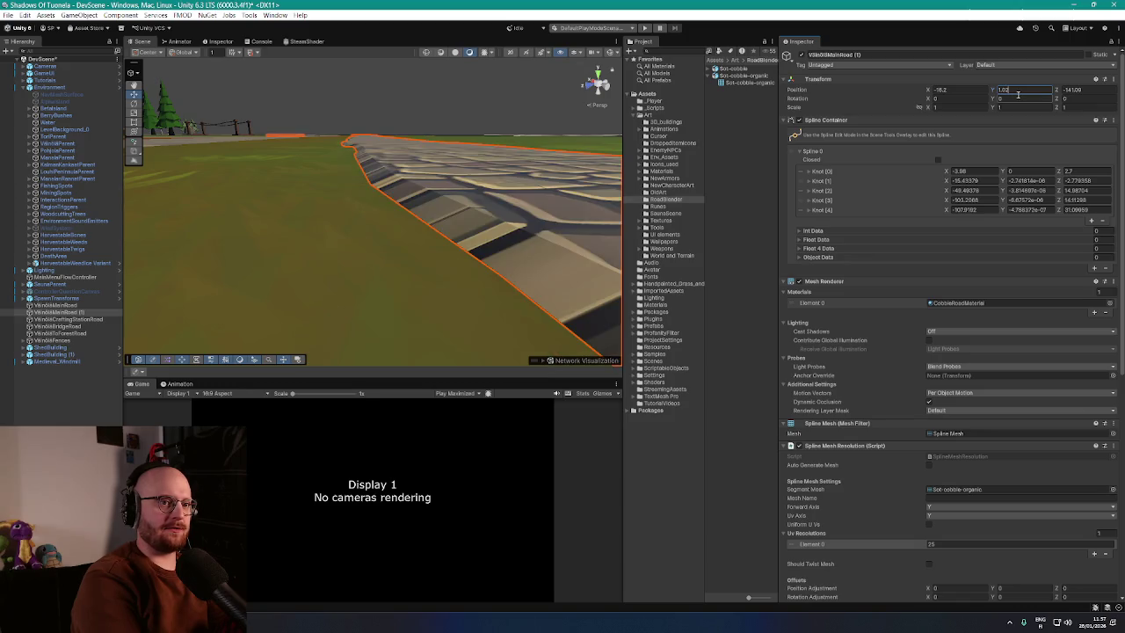
{"action": "key", "text": "BackSpace"}
{"action": "type", "text": "1"}
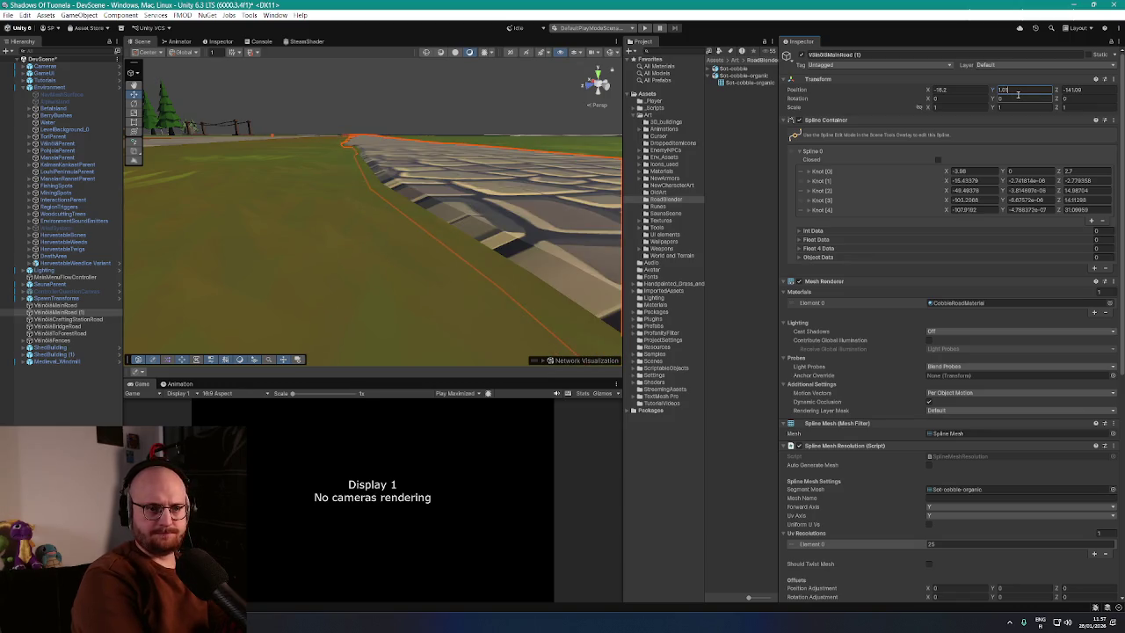
{"action": "key", "text": "BackSpace"}
{"action": "type", "text": "05"}
Step: Circle the camera along the road to check it sits just above the grass
{"action": "mouse_move", "coordinate": [574, 124]}
{"action": "left_mouse_down"}
{"action": "mouse_move", "coordinate": [316, 163]}
{"action": "mouse_move", "coordinate": [539, 175]}
{"action": "mouse_move", "coordinate": [321, 147]}
{"action": "left_mouse_up"}
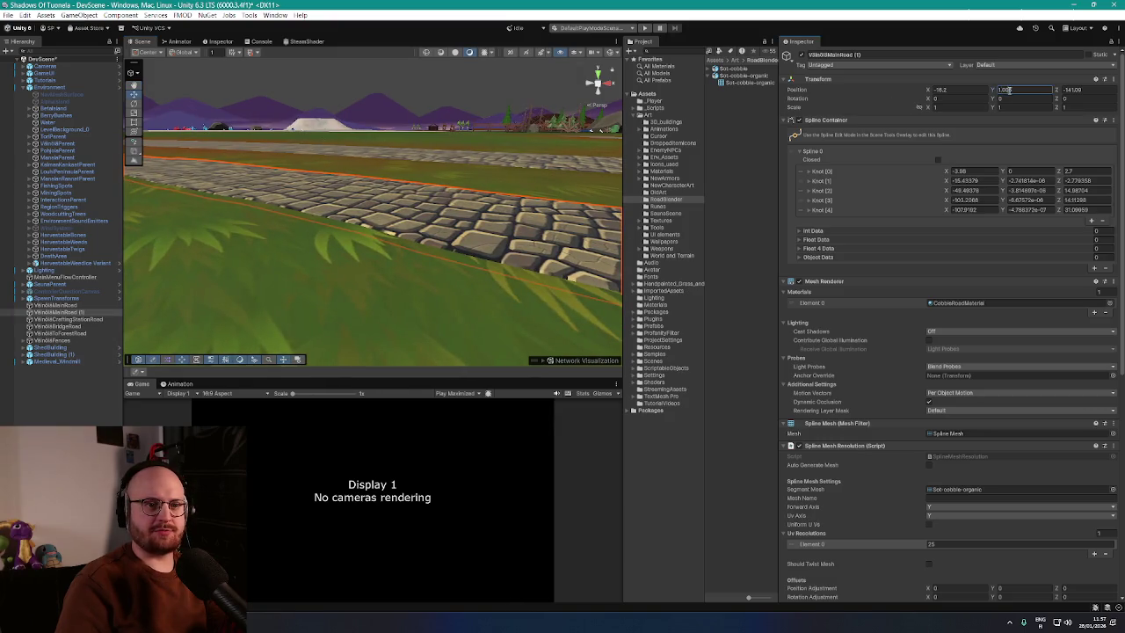
{"action": "mouse_move", "coordinate": [620, 174]}
{"action": "left_mouse_down"}
{"action": "mouse_move", "coordinate": [334, 178]}
{"action": "mouse_move", "coordinate": [551, 186]}
{"action": "mouse_move", "coordinate": [308, 233]}
{"action": "mouse_move", "coordinate": [321, 235]}
{"action": "left_mouse_up"}
{"action": "scroll", "coordinate": [839, 368], "scroll_direction": "down", "scroll_amount": 10}
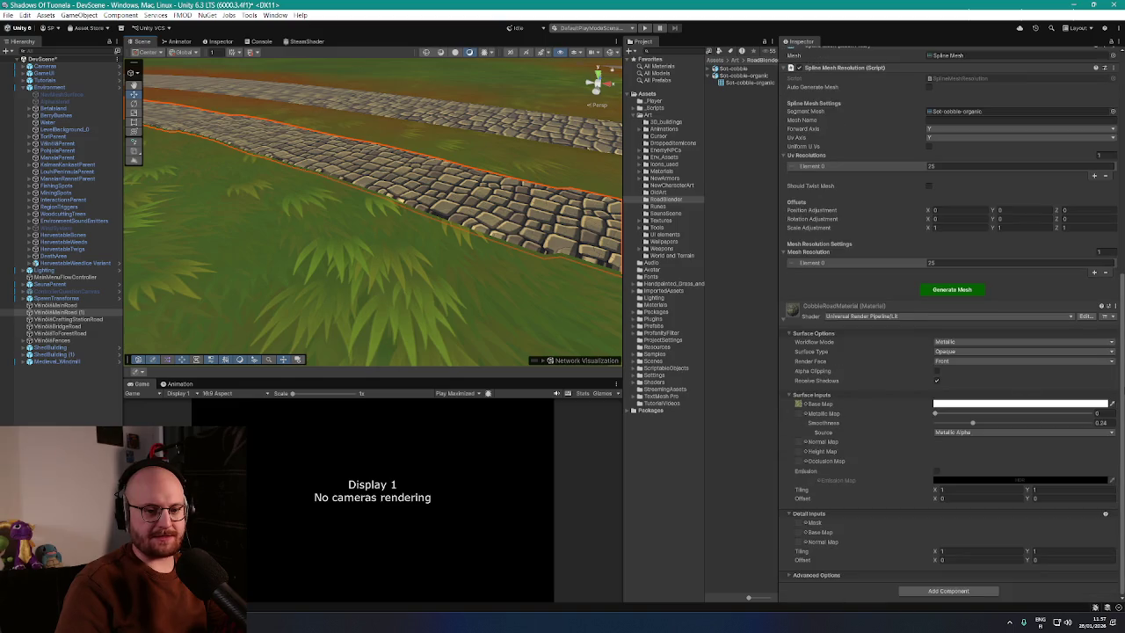
Step: Enable Uniform UVs on the road and regenerate its mesh
{"action": "scroll", "coordinate": [1095, 130], "scroll_direction": "up", "scroll_amount": 10}
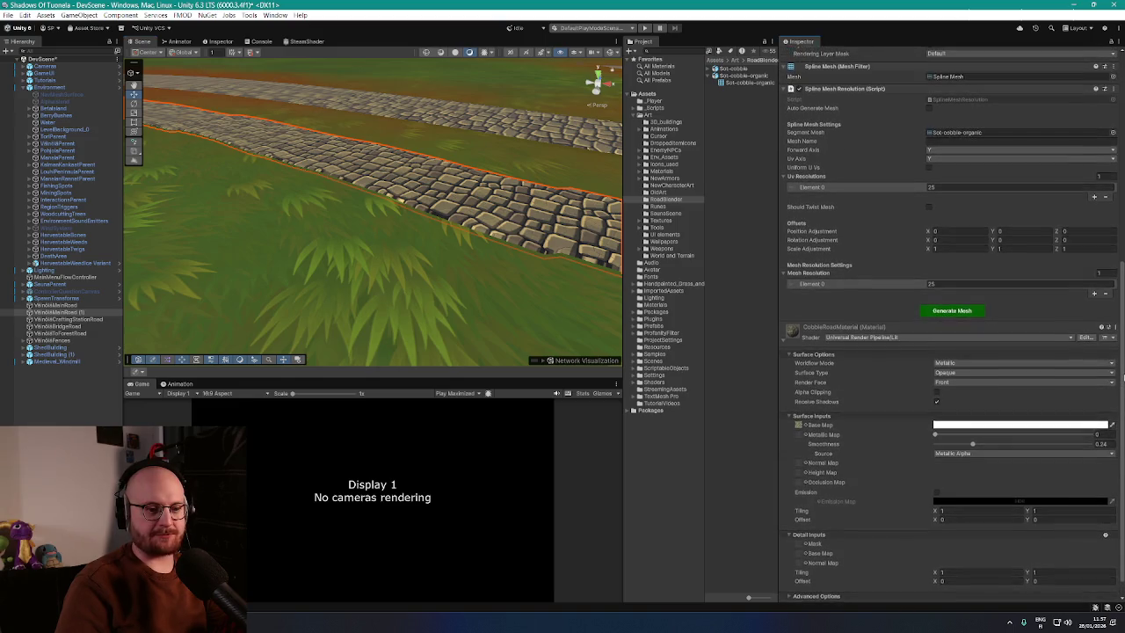
{"action": "scroll", "coordinate": [1107, 438], "scroll_direction": "down", "scroll_amount": 10}
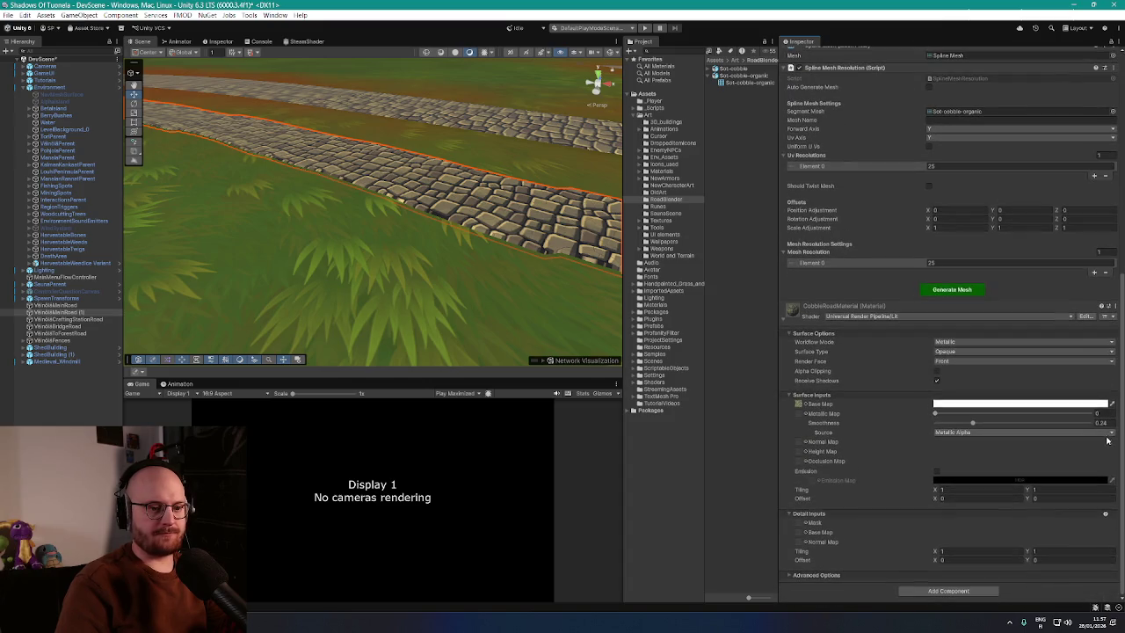
{"action": "left_click_drag", "start_coordinate": [334, 189], "coordinate": [274, 209]}
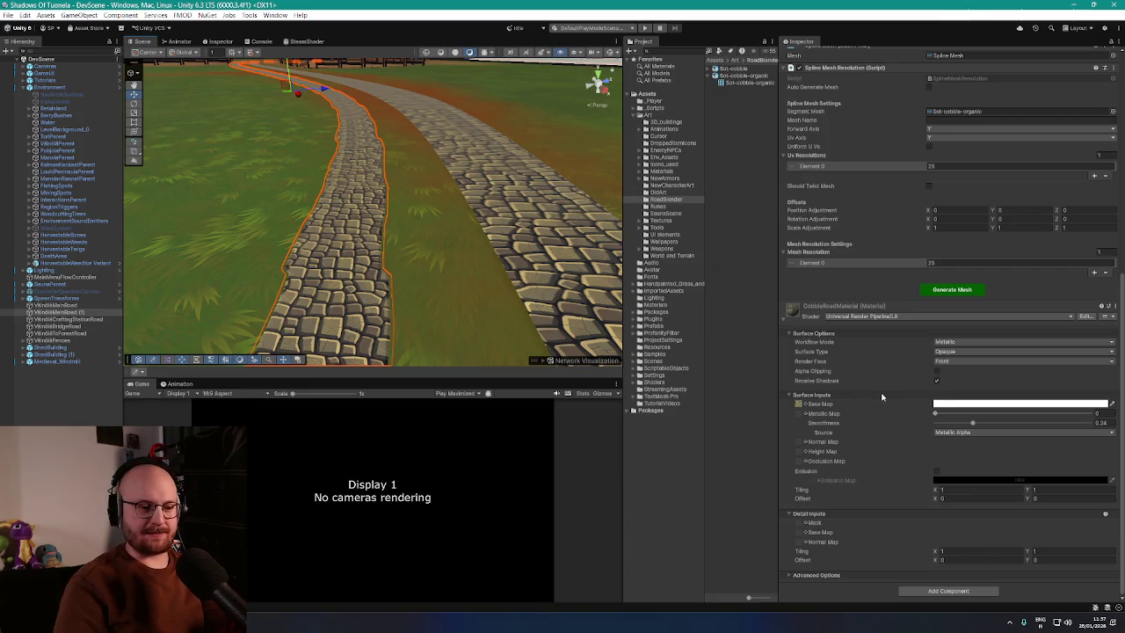
{"action": "scroll", "coordinate": [884, 395], "scroll_direction": "up", "scroll_amount": 3}
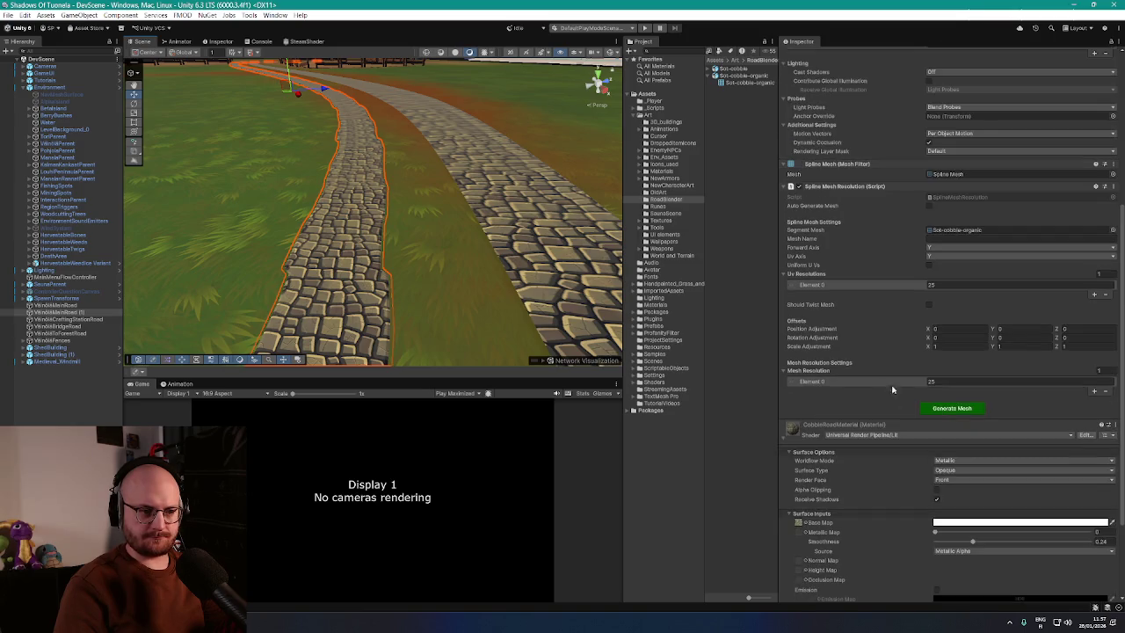
{"action": "left_click", "coordinate": [928, 266]}
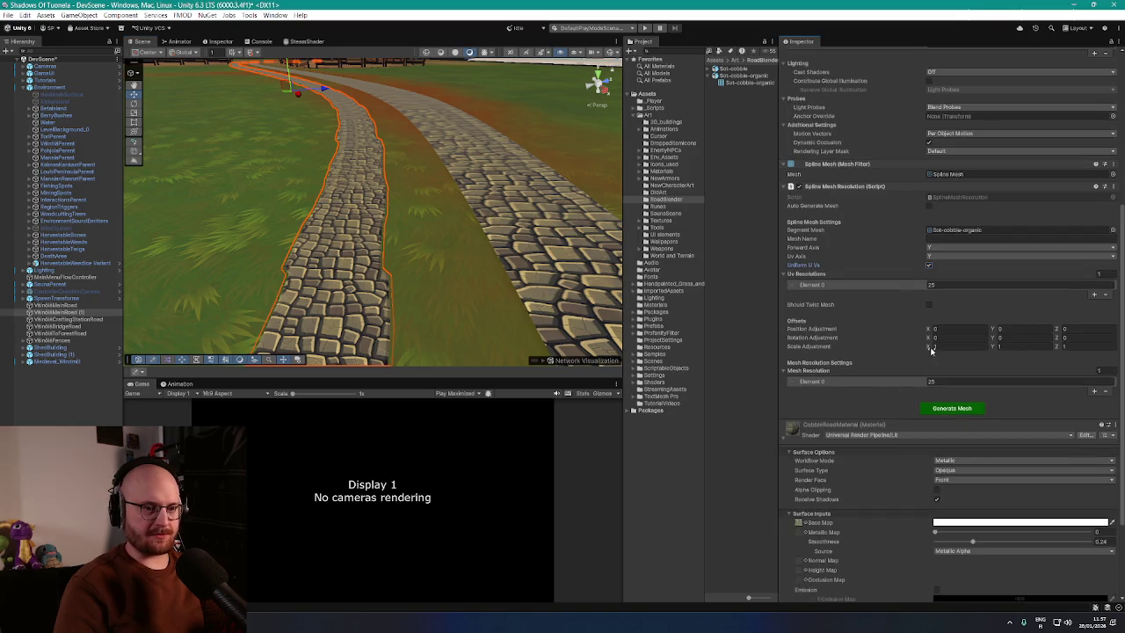
{"action": "left_click", "coordinate": [958, 409]}
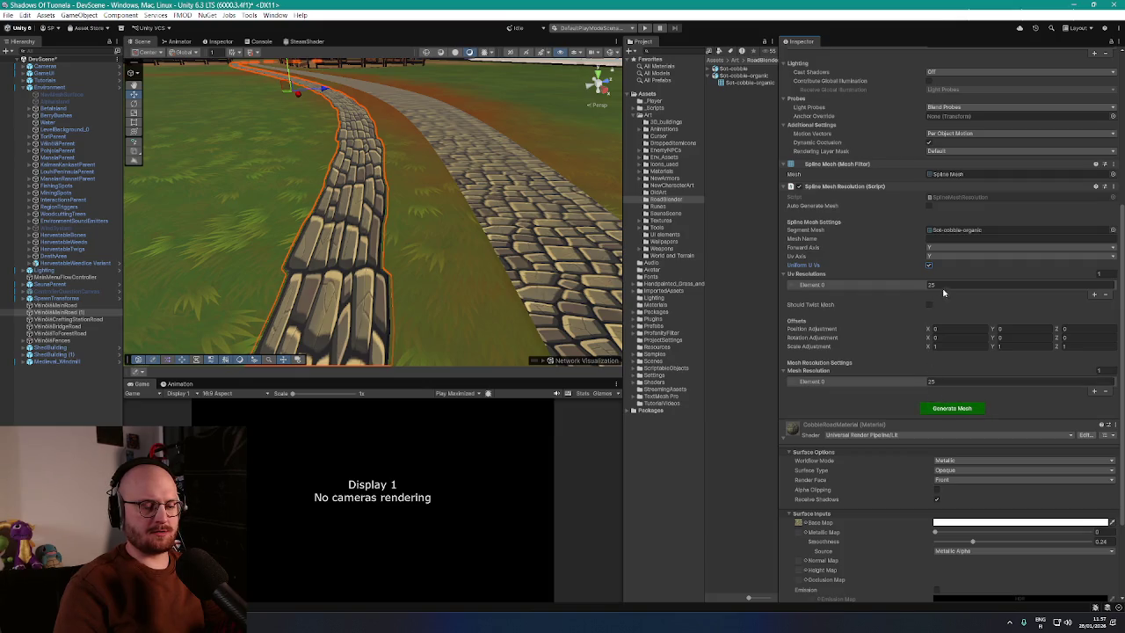
Step: Set the UV and mesh resolutions to 50 and regenerate the cobble road mesh
{"action": "mouse_move", "coordinate": [557, 247]}
{"action": "left_mouse_down"}
{"action": "mouse_move", "coordinate": [587, 238]}
{"action": "mouse_move", "coordinate": [518, 226]}
{"action": "mouse_move", "coordinate": [599, 230]}
{"action": "left_mouse_up"}
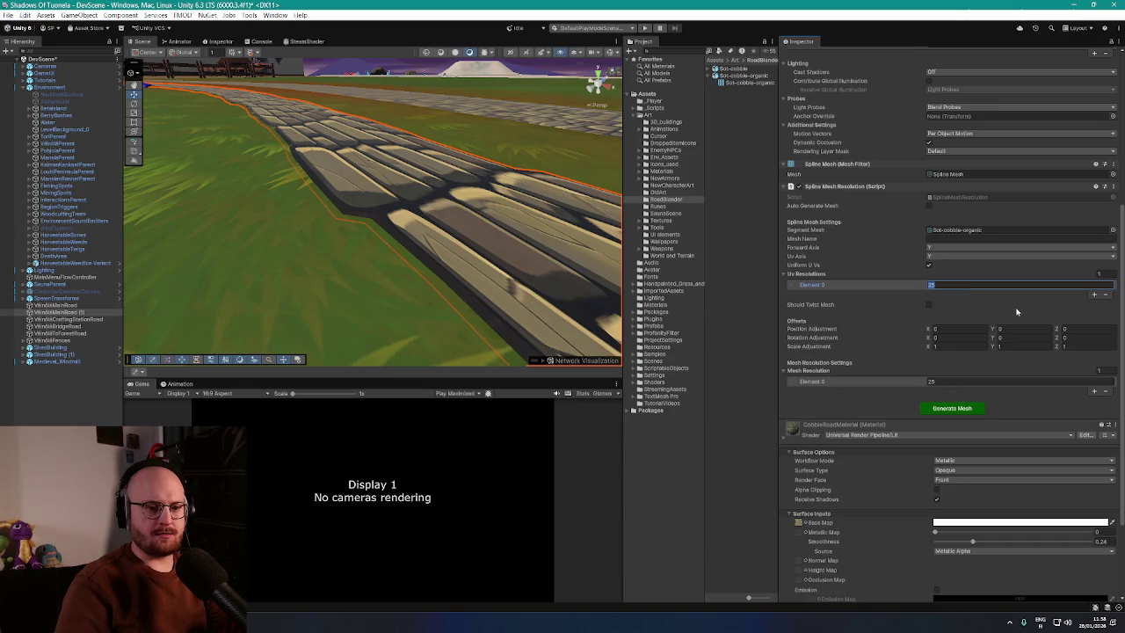
{"action": "mouse_move", "coordinate": [504, 230]}
{"action": "left_mouse_down"}
{"action": "mouse_move", "coordinate": [449, 254]}
{"action": "mouse_move", "coordinate": [402, 193]}
{"action": "mouse_move", "coordinate": [351, 231]}
{"action": "mouse_move", "coordinate": [682, 254]}
{"action": "left_mouse_up"}
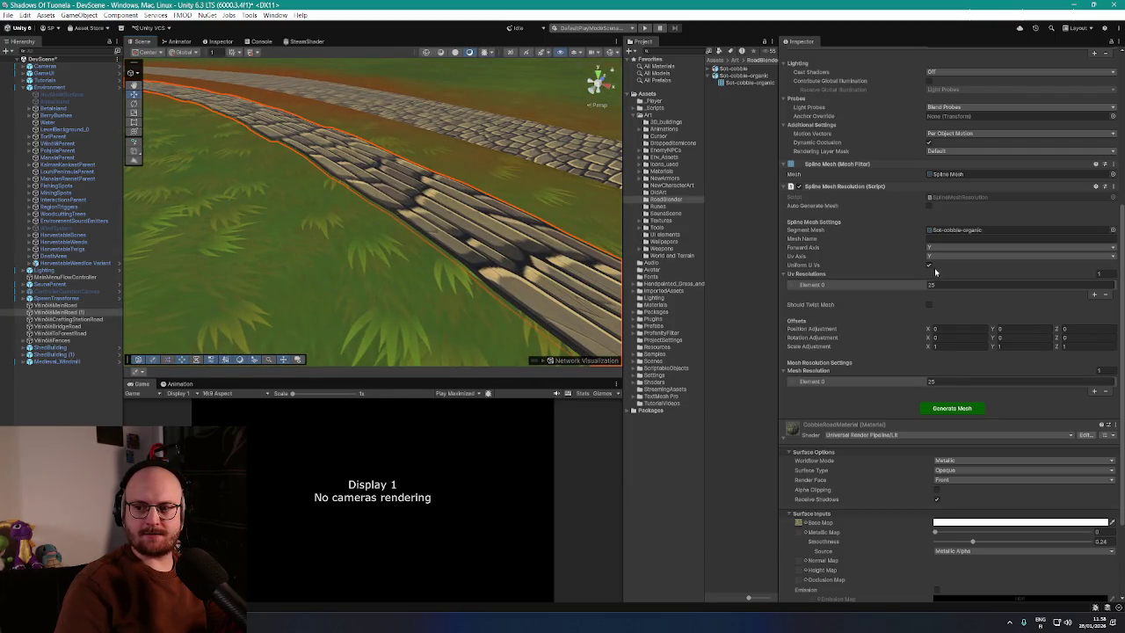
{"action": "type", "text": "50"}
{"action": "key", "text": "Tab"}
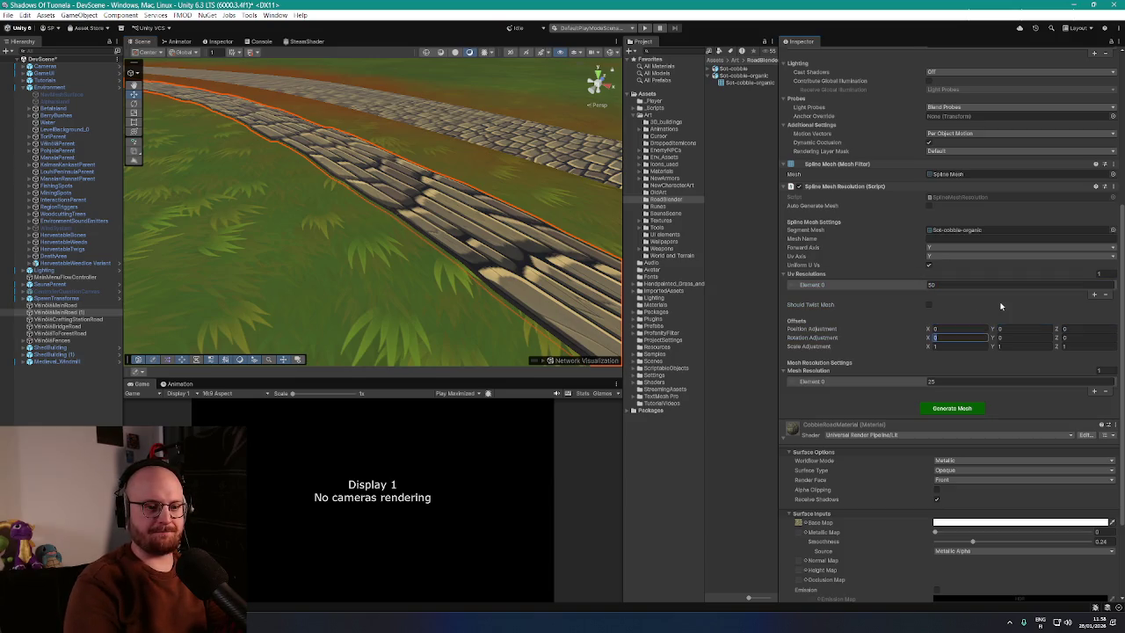
{"action": "key", "text": "Tab"}
{"action": "type", "text": "1"}
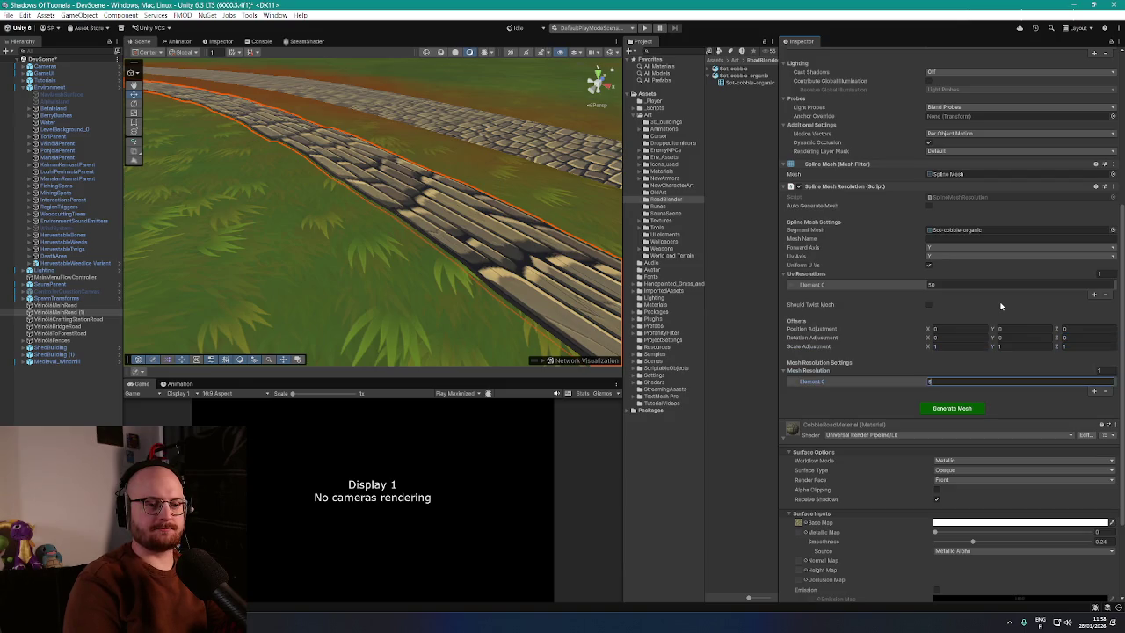
{"action": "left_click", "coordinate": [963, 410]}
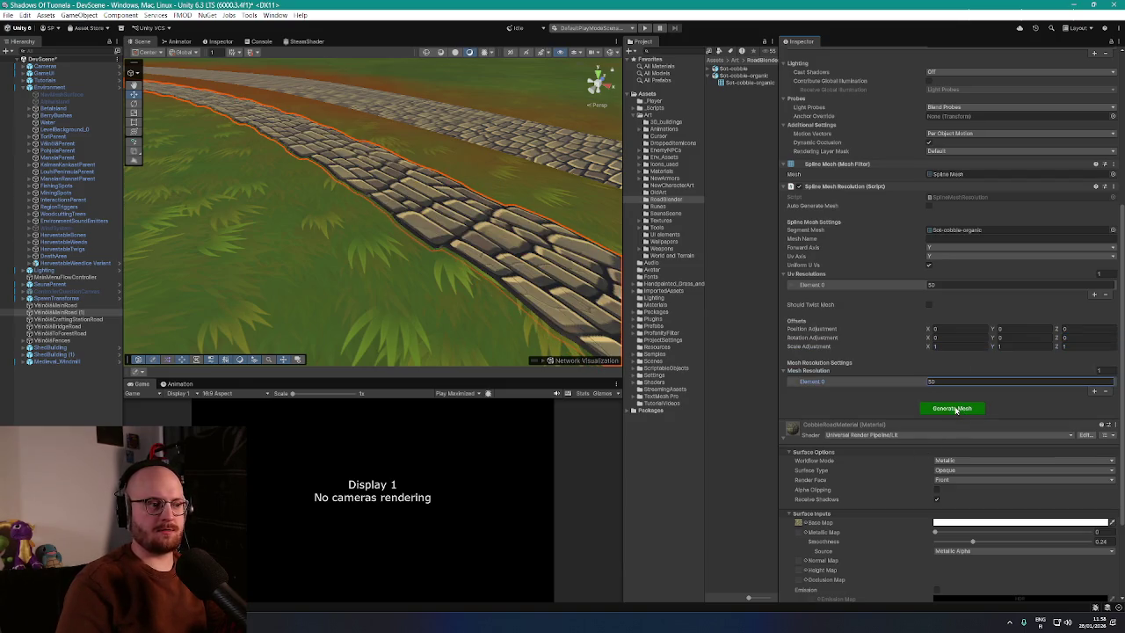
{"action": "mouse_move", "coordinate": [443, 246]}
{"action": "left_mouse_down"}
{"action": "mouse_move", "coordinate": [451, 238]}
{"action": "mouse_move", "coordinate": [725, 303]}
{"action": "left_mouse_up"}
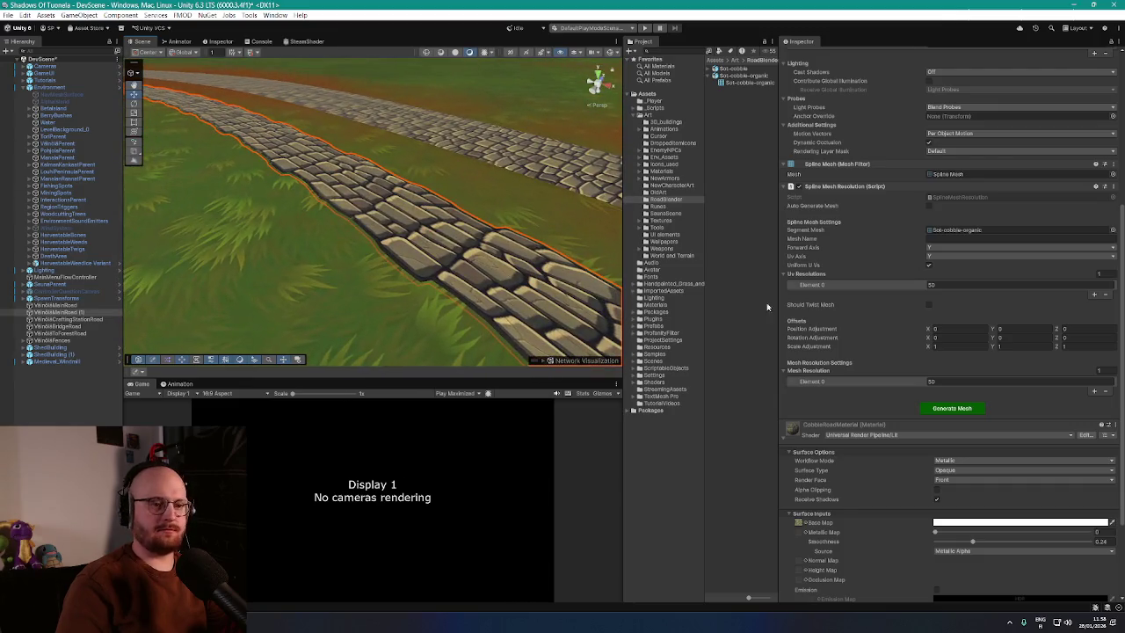
Step: Set the mesh resolution to 100 and fly up the road toward the windmill to view it
{"action": "left_click", "coordinate": [956, 380]}
{"action": "type", "text": "100"}
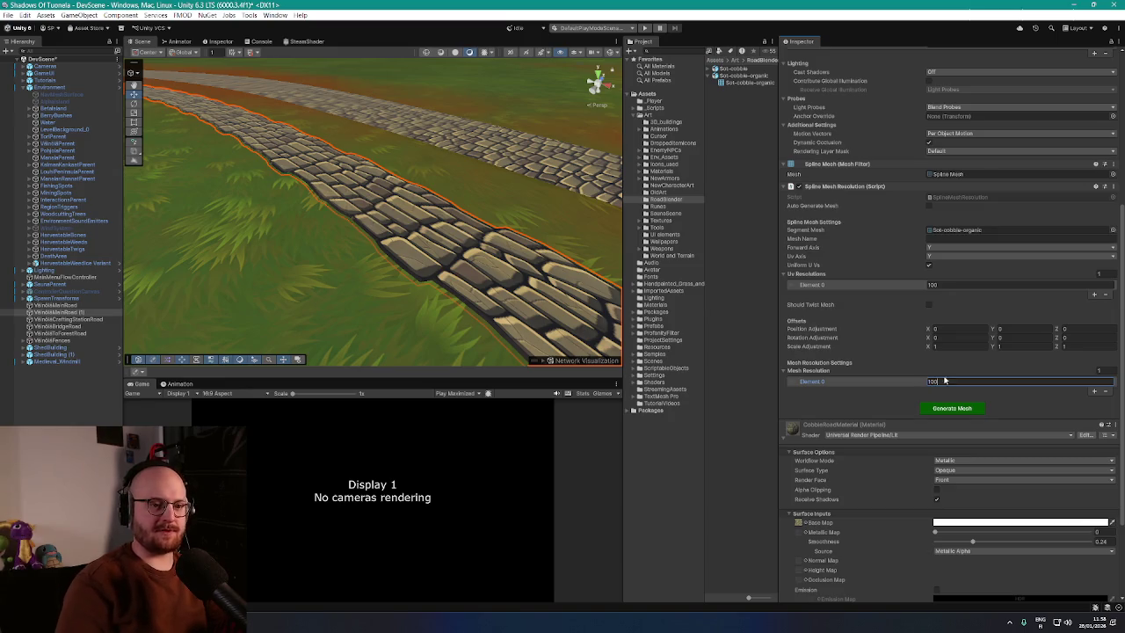
{"action": "mouse_move", "coordinate": [505, 273]}
{"action": "left_mouse_down"}
{"action": "mouse_move", "coordinate": [514, 246]}
{"action": "mouse_move", "coordinate": [401, 252]}
{"action": "mouse_move", "coordinate": [447, 252]}
{"action": "mouse_move", "coordinate": [448, 261]}
{"action": "mouse_move", "coordinate": [447, 223]}
{"action": "mouse_move", "coordinate": [448, 233]}
{"action": "mouse_move", "coordinate": [365, 245]}
{"action": "mouse_move", "coordinate": [531, 281]}
{"action": "mouse_move", "coordinate": [314, 257]}
{"action": "mouse_move", "coordinate": [396, 251]}
{"action": "left_mouse_up"}
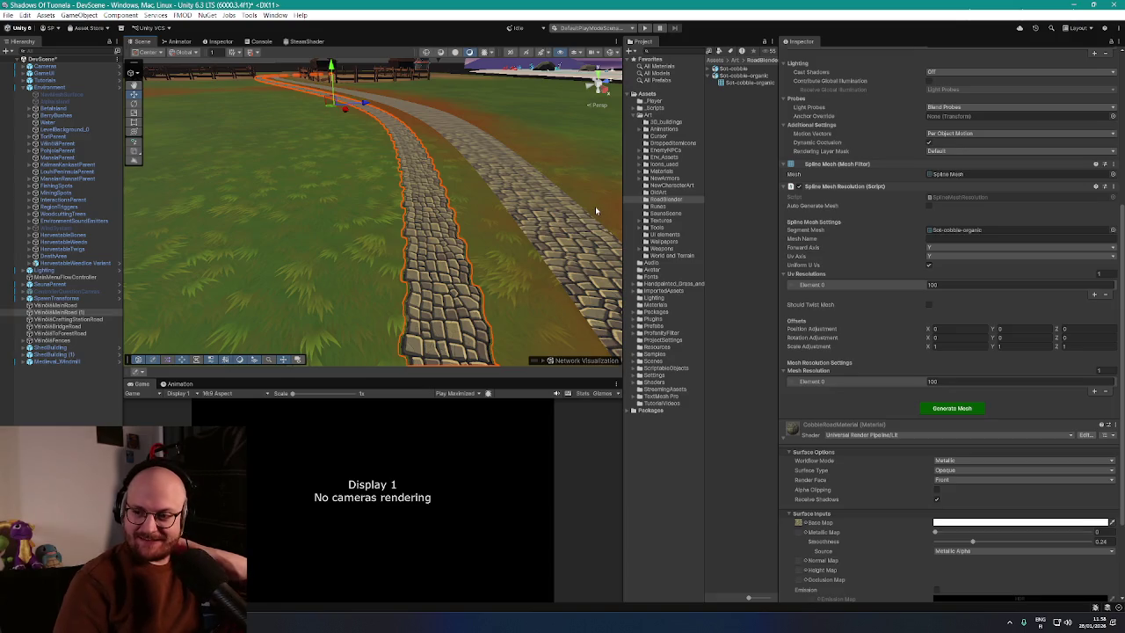
{"action": "mouse_move", "coordinate": [492, 239]}
{"action": "left_mouse_down"}
{"action": "mouse_move", "coordinate": [486, 217]}
{"action": "mouse_move", "coordinate": [574, 193]}
{"action": "mouse_move", "coordinate": [584, 219]}
{"action": "mouse_move", "coordinate": [527, 243]}
{"action": "mouse_move", "coordinate": [588, 274]}
{"action": "mouse_move", "coordinate": [592, 296]}
{"action": "left_mouse_up"}
{"action": "scroll", "coordinate": [842, 358], "scroll_direction": "up", "scroll_amount": 10}
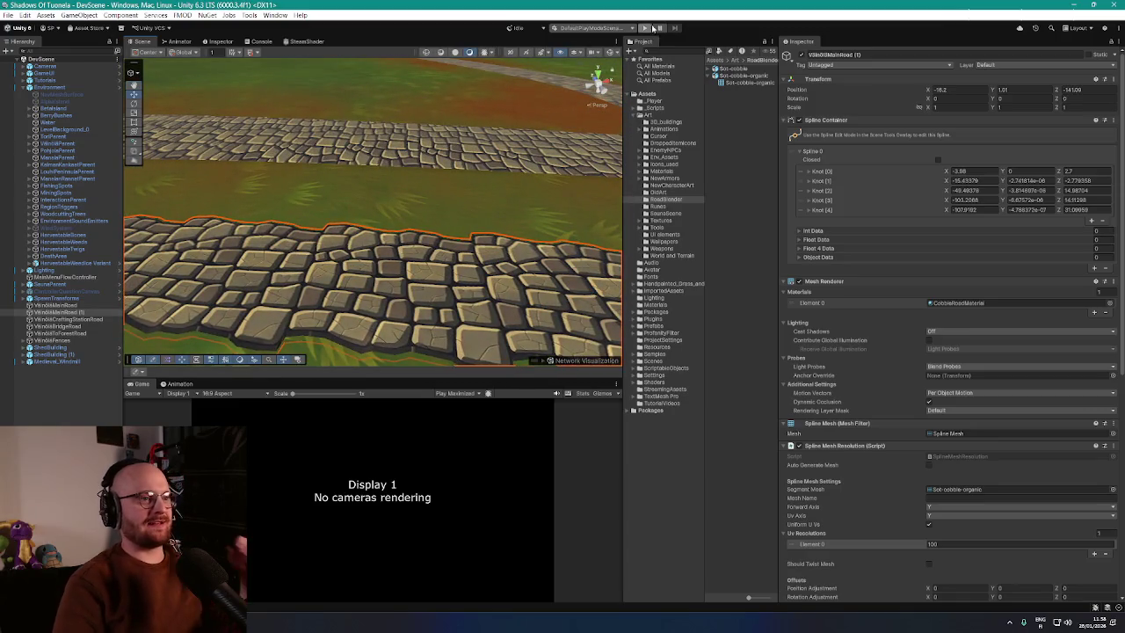
Step: Enter play mode and host a LAN game so the player spawns in the village
{"action": "left_click", "coordinate": [647, 28]}
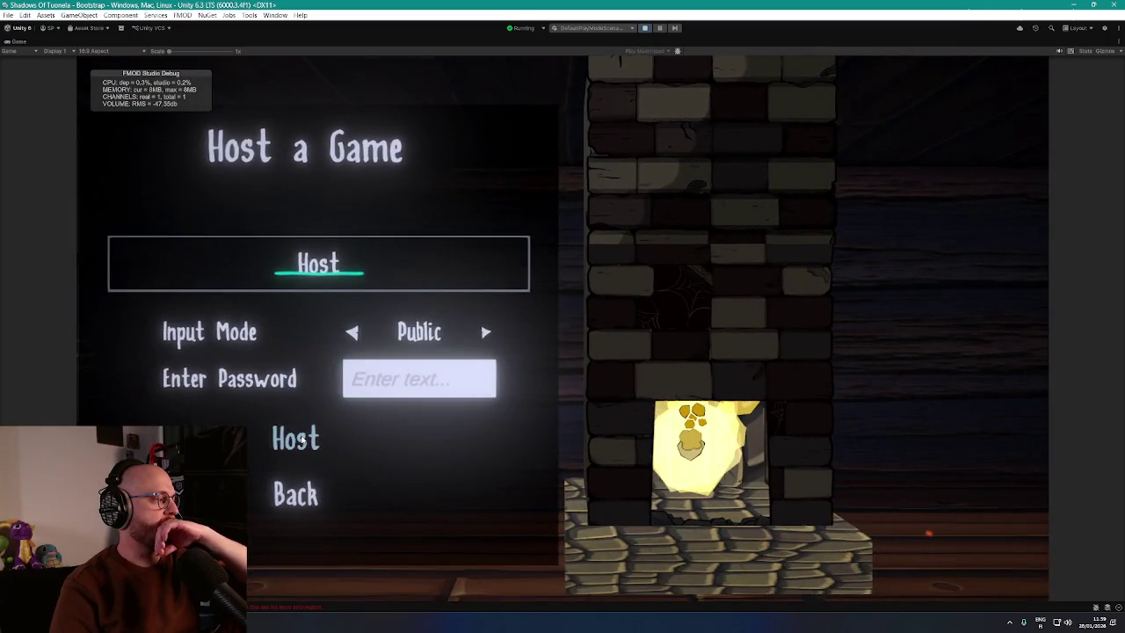
{"action": "left_click", "coordinate": [300, 439]}
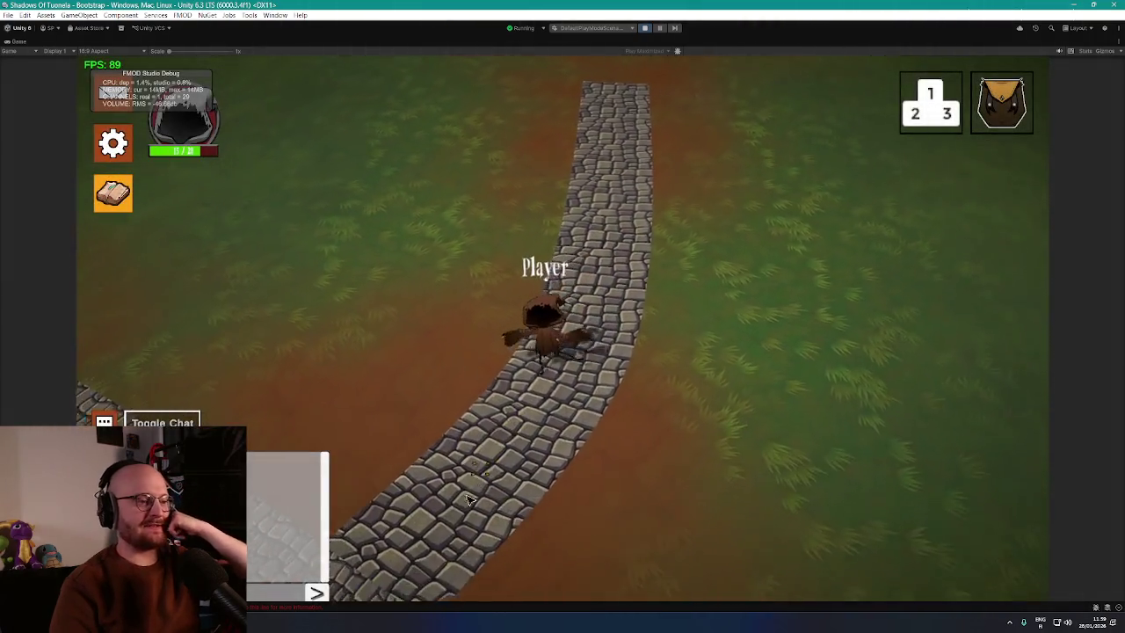
Step: Walk the player around the junction, along the lower road and between grass and road edges
{"action": "key", "text": "s"}
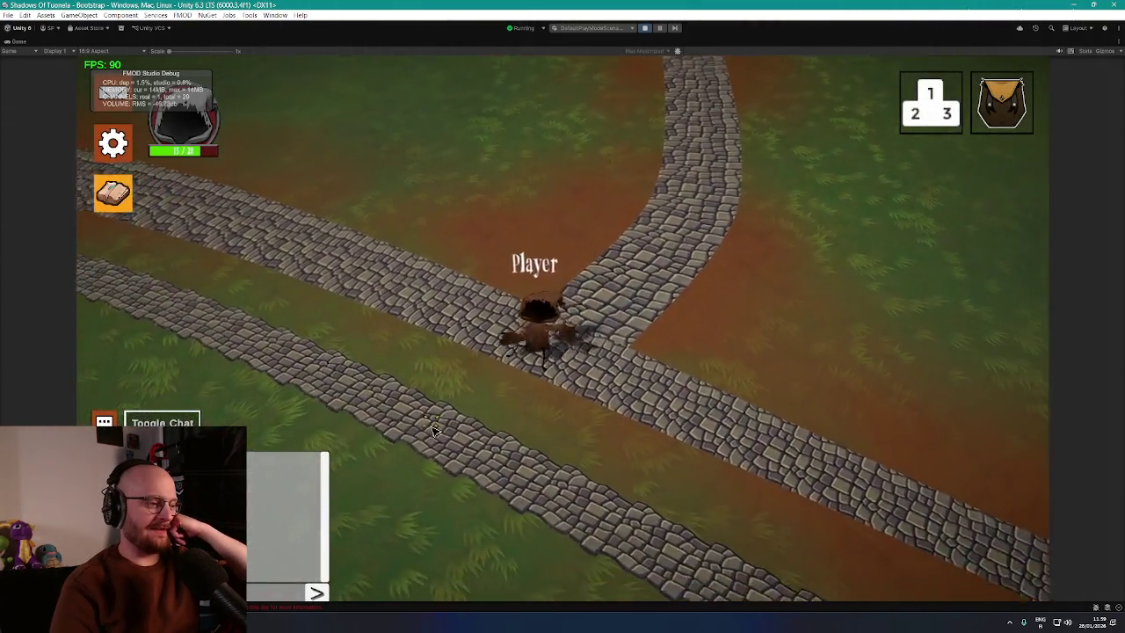
{"action": "left_click", "coordinate": [435, 430]}
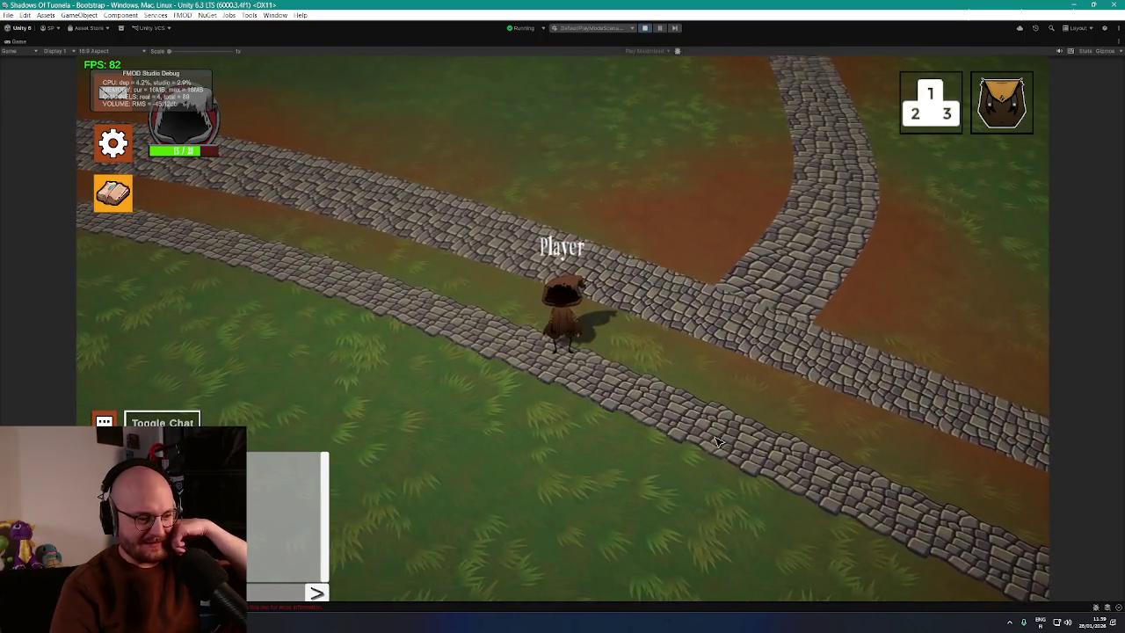
{"action": "left_click", "coordinate": [716, 442]}
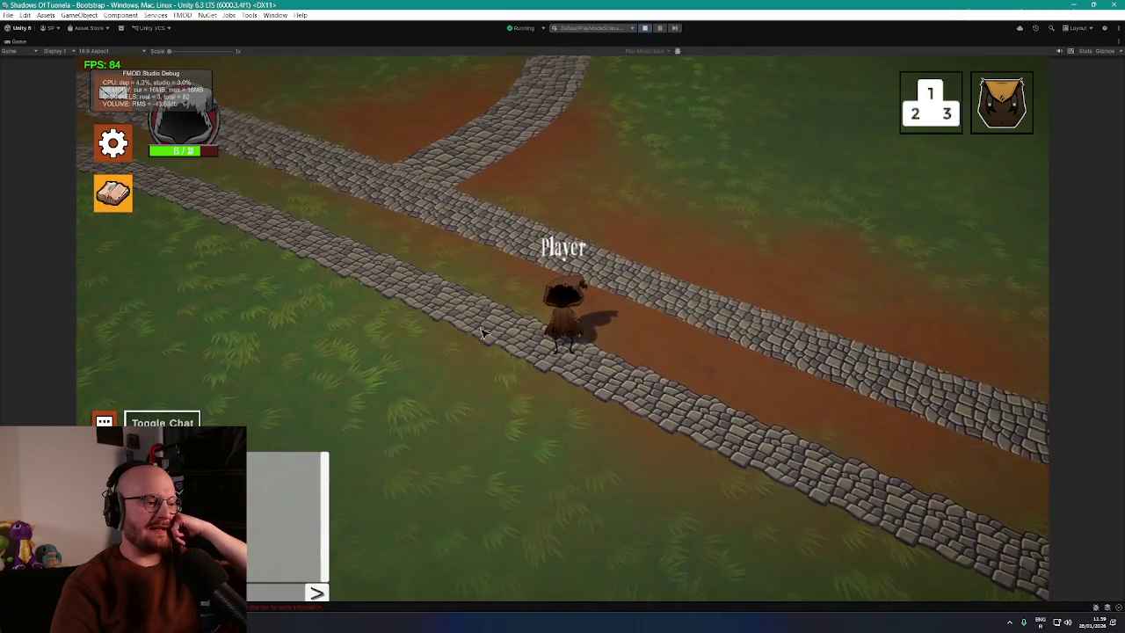
{"action": "left_click", "coordinate": [419, 290]}
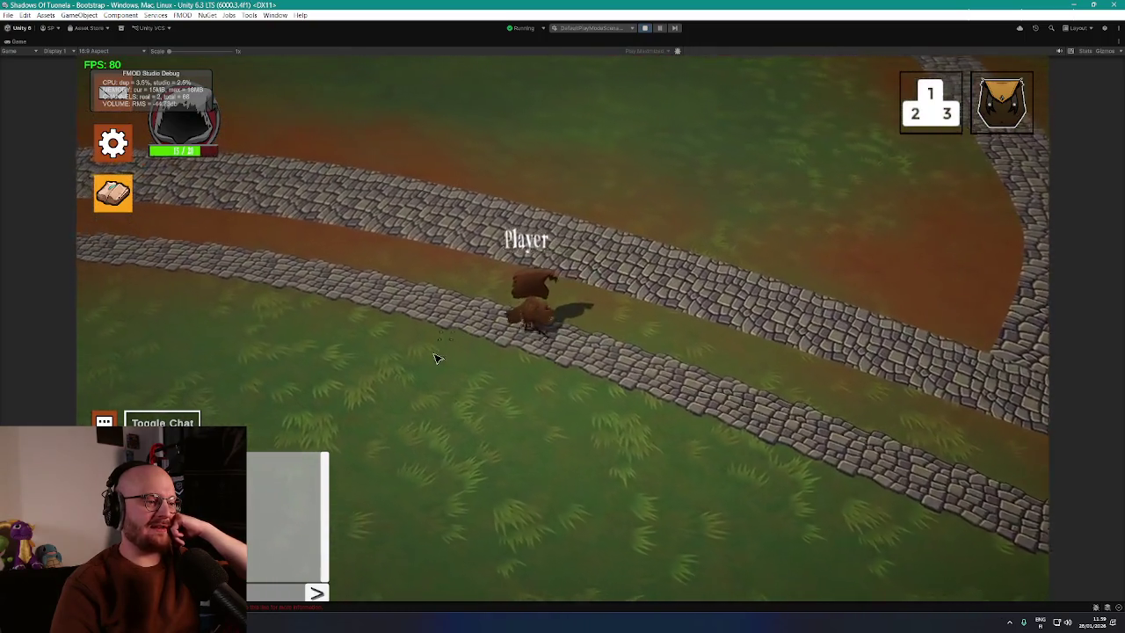
{"action": "left_click", "coordinate": [439, 397]}
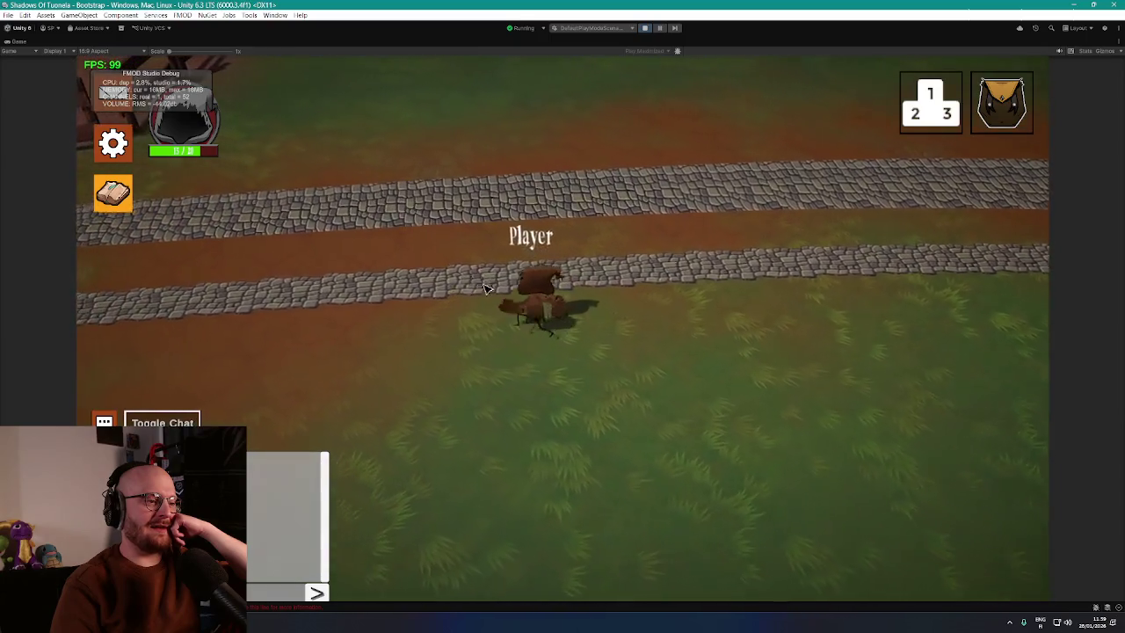
{"action": "left_click", "coordinate": [590, 289]}
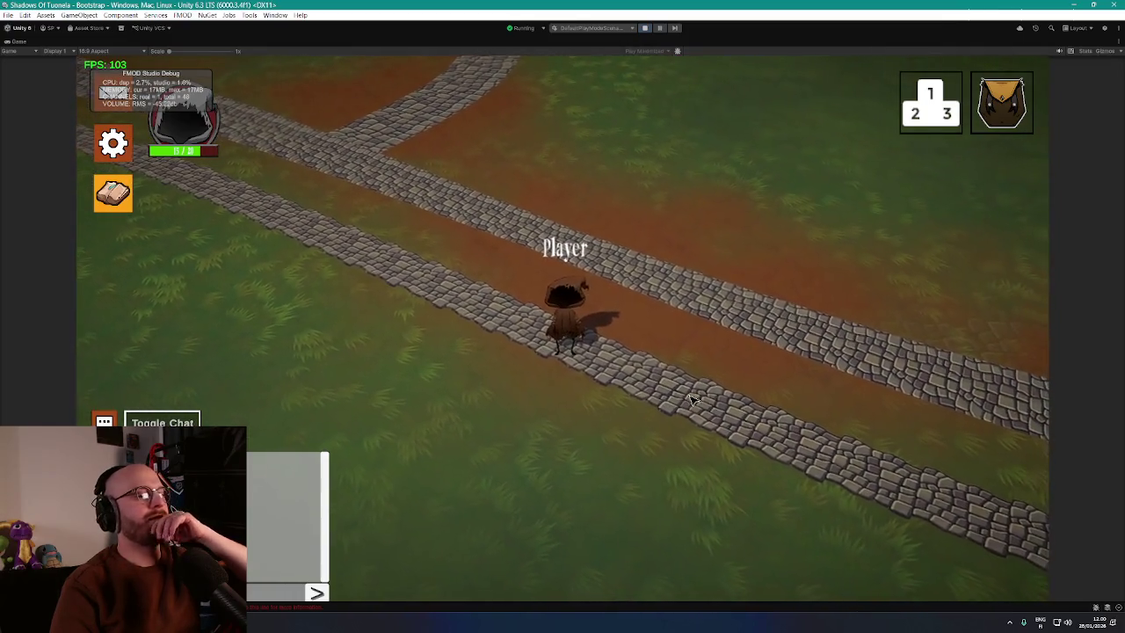
{"action": "left_click", "coordinate": [764, 387]}
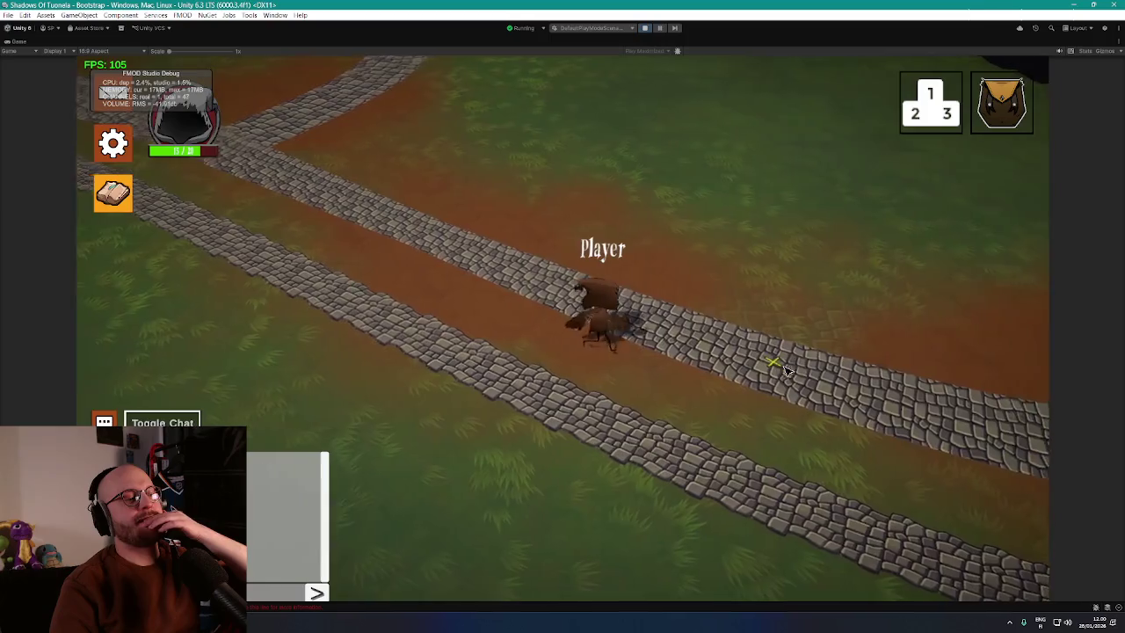
{"action": "left_click", "coordinate": [719, 514]}
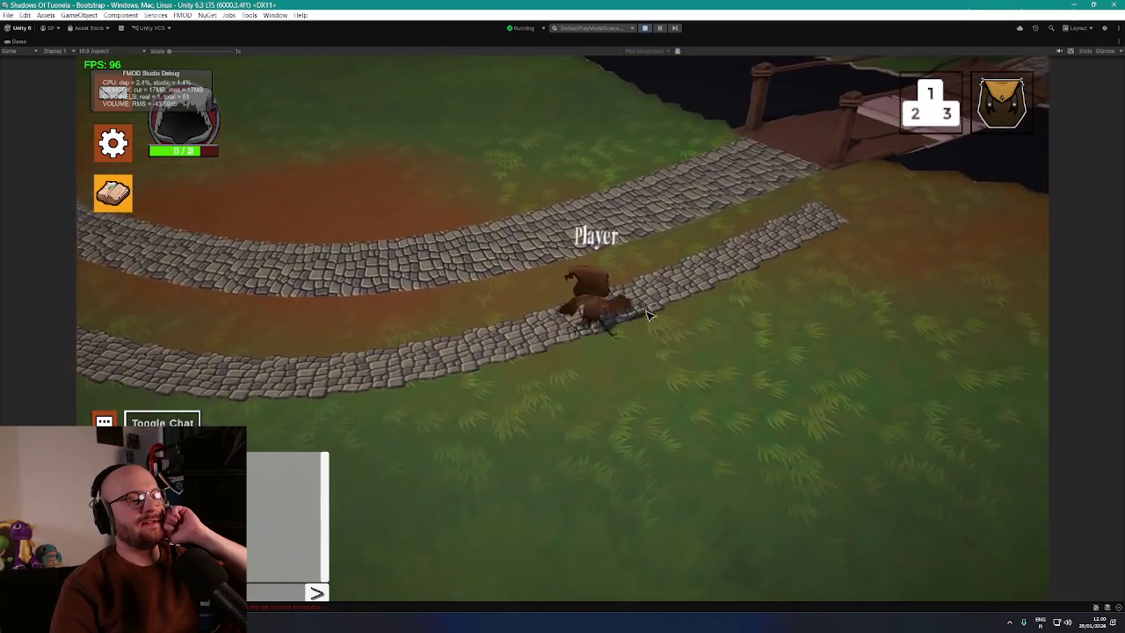
{"action": "left_click", "coordinate": [486, 362]}
{"action": "left_click", "coordinate": [432, 316]}
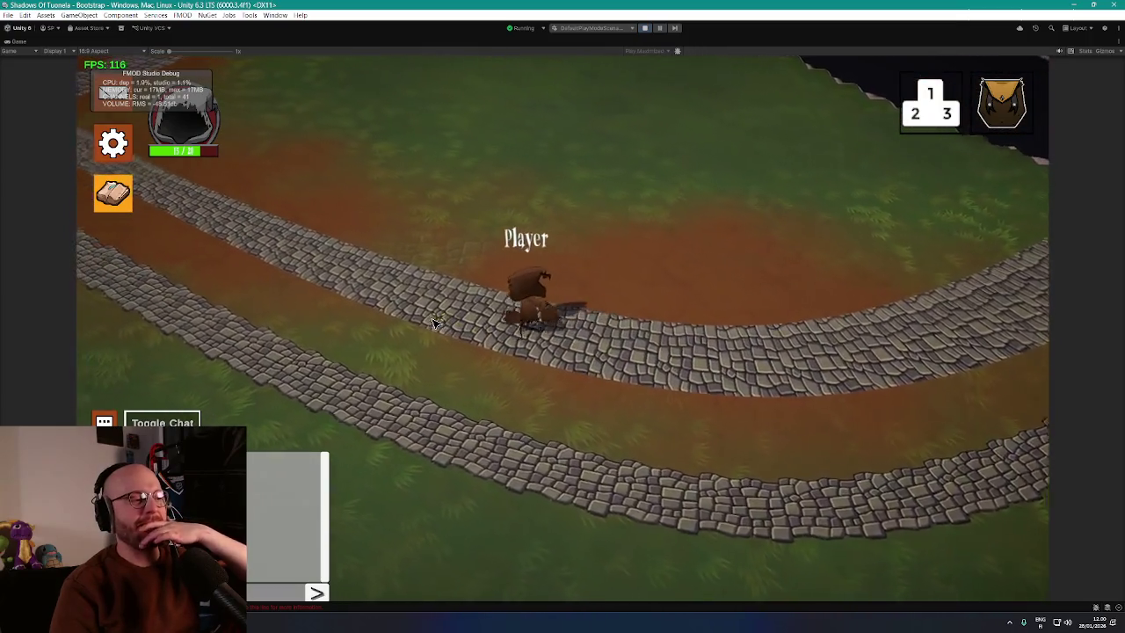
{"action": "left_click", "coordinate": [437, 334]}
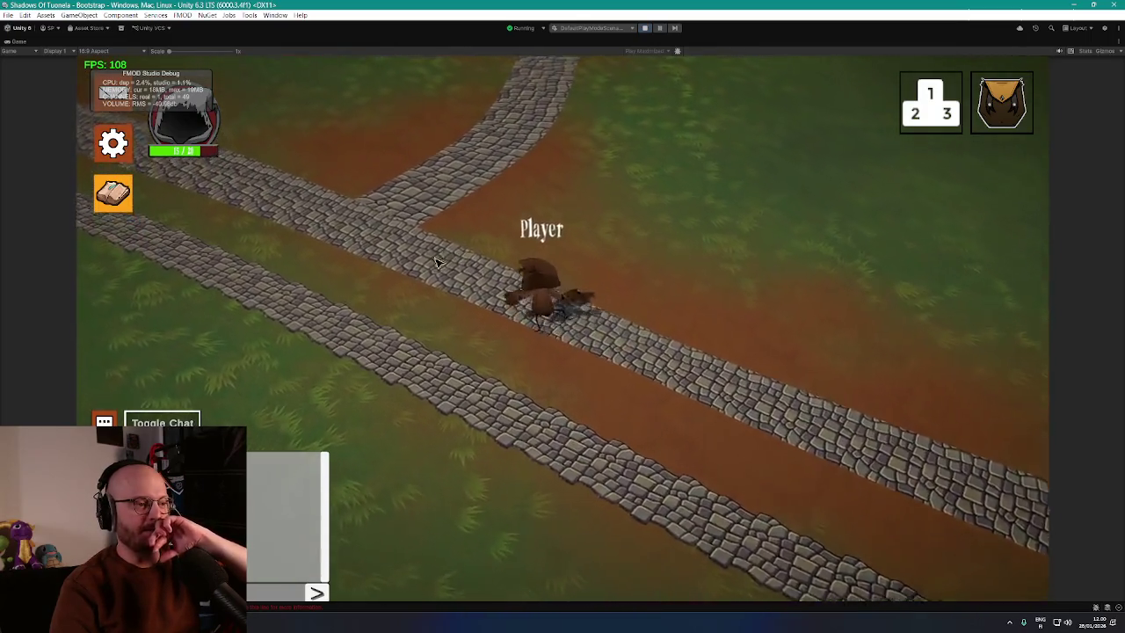
{"action": "left_click", "coordinate": [400, 374]}
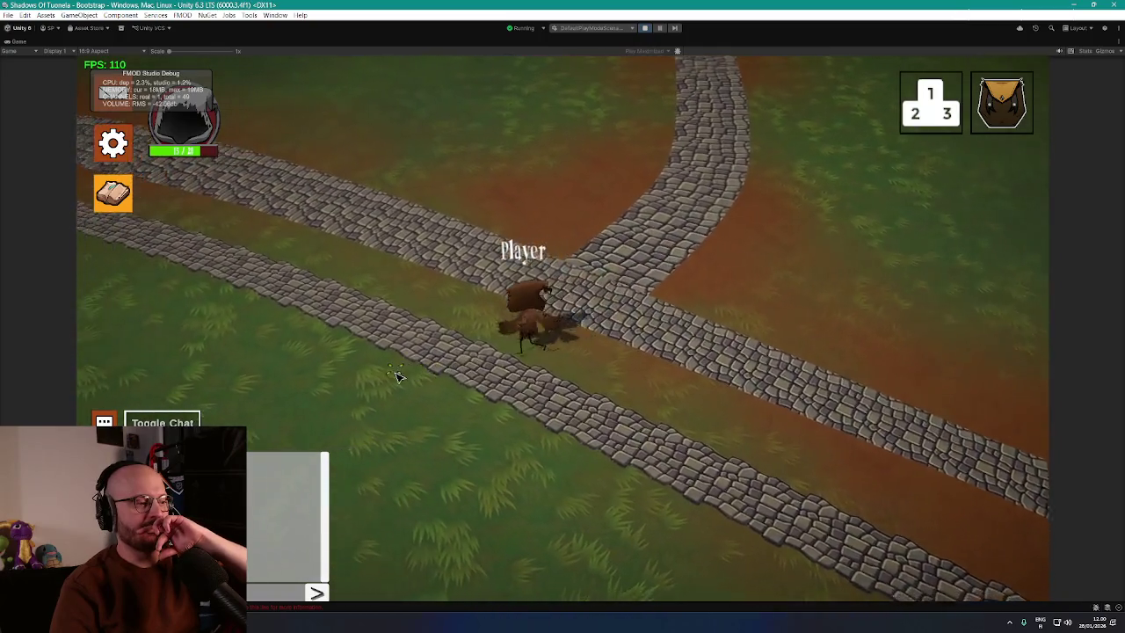
{"action": "left_click", "coordinate": [400, 313]}
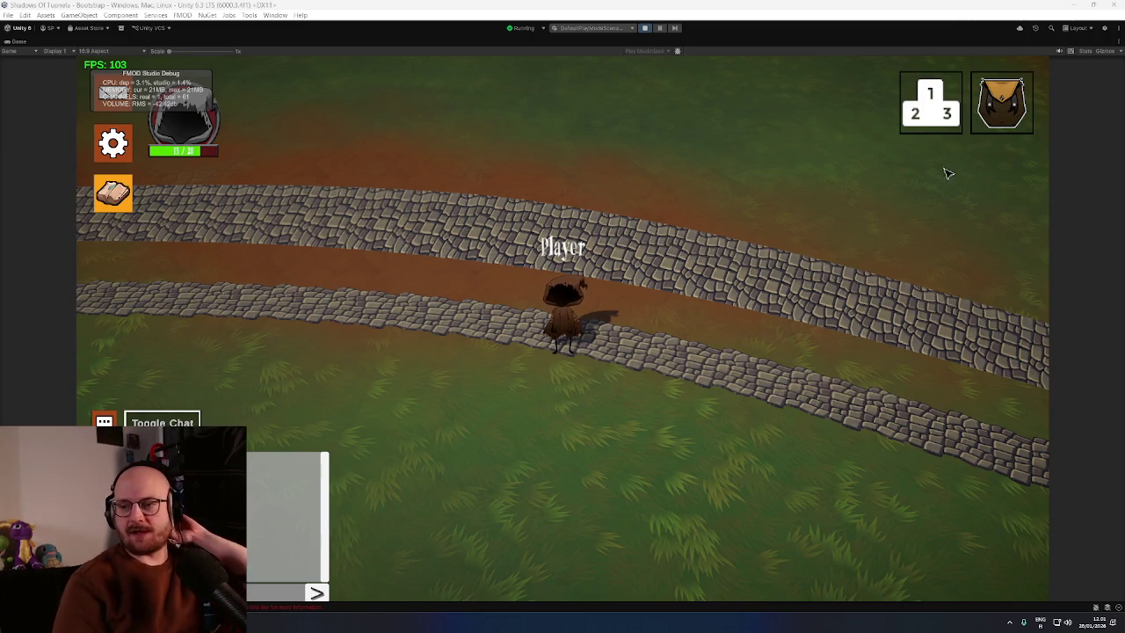
Step: Walk the player with W and D along the road toward the curved section
{"action": "key", "text": "w"}
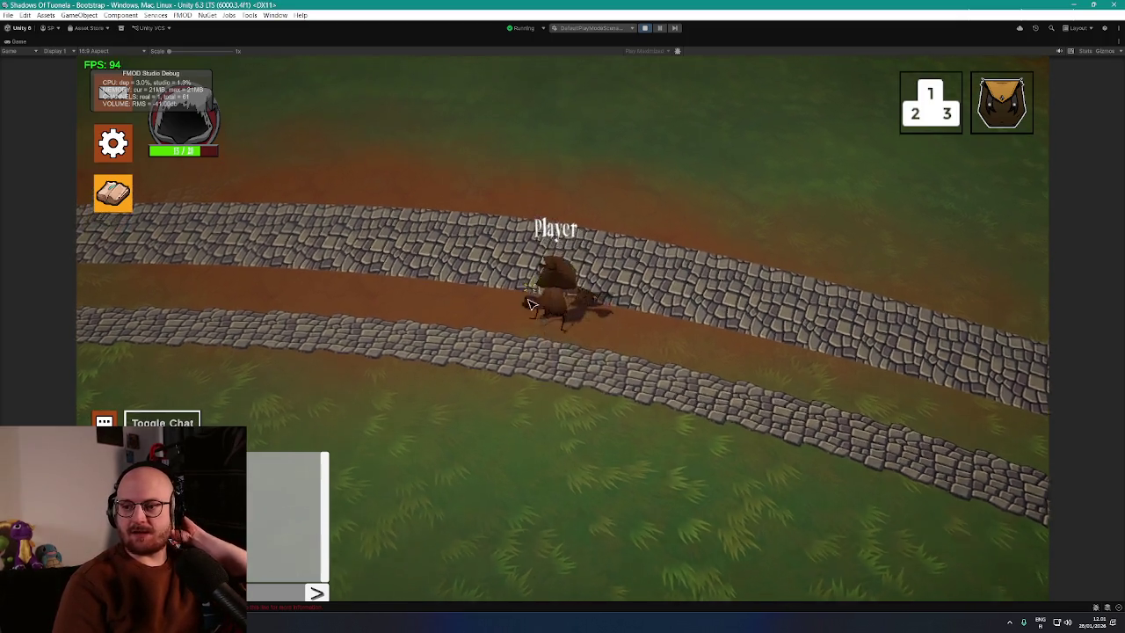
{"action": "key", "text": "w"}
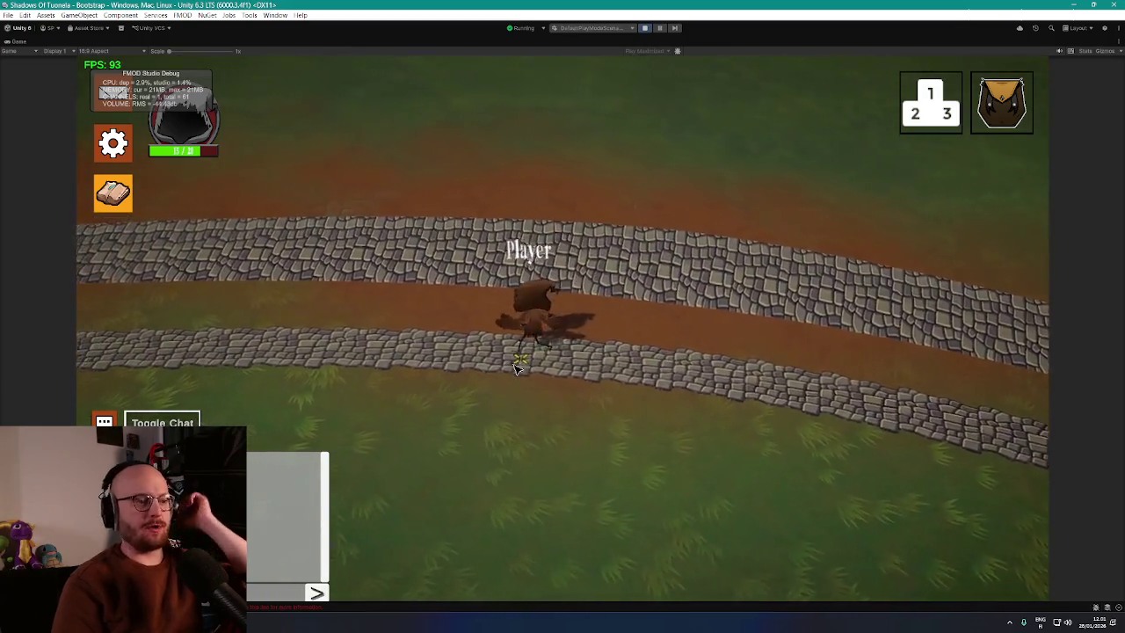
{"action": "key", "text": "w"}
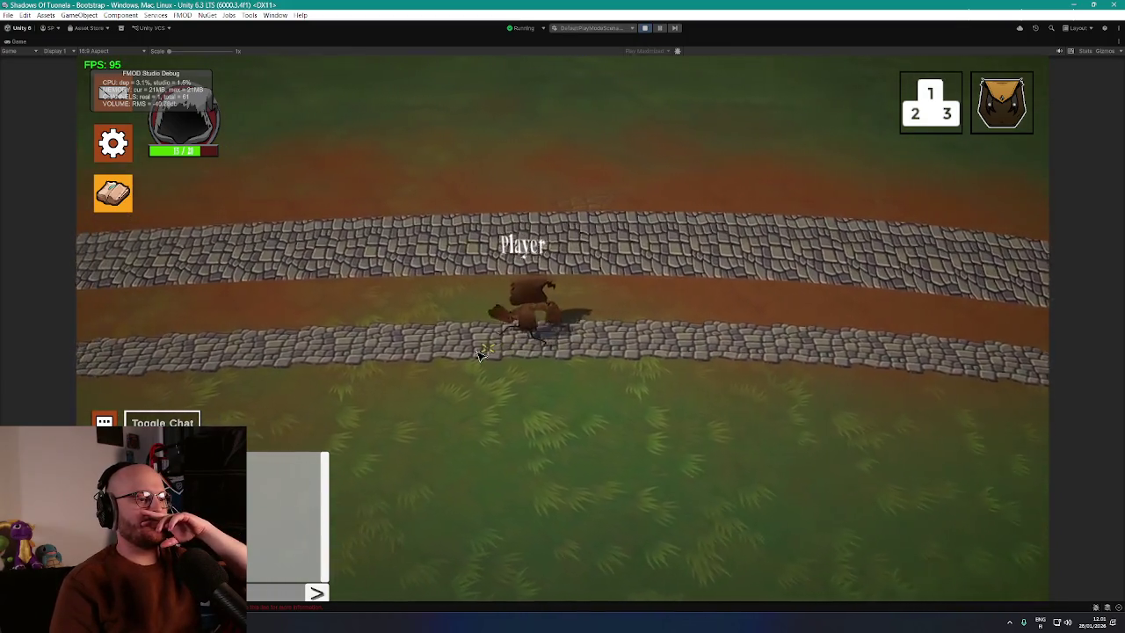
{"action": "key", "text": "w"}
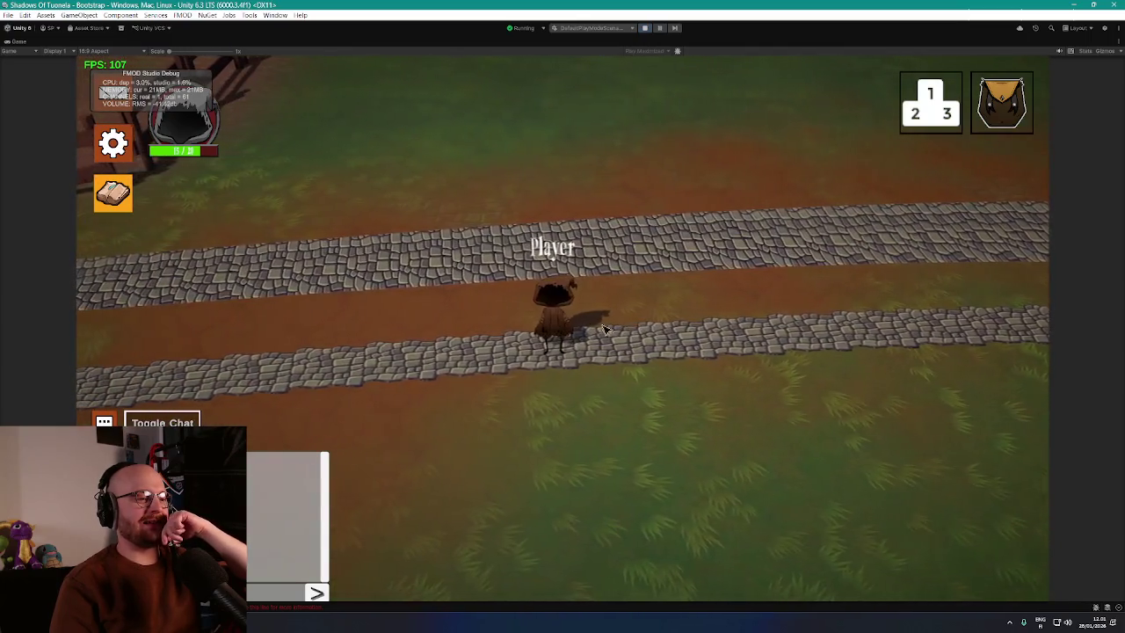
{"action": "key", "text": "w"}
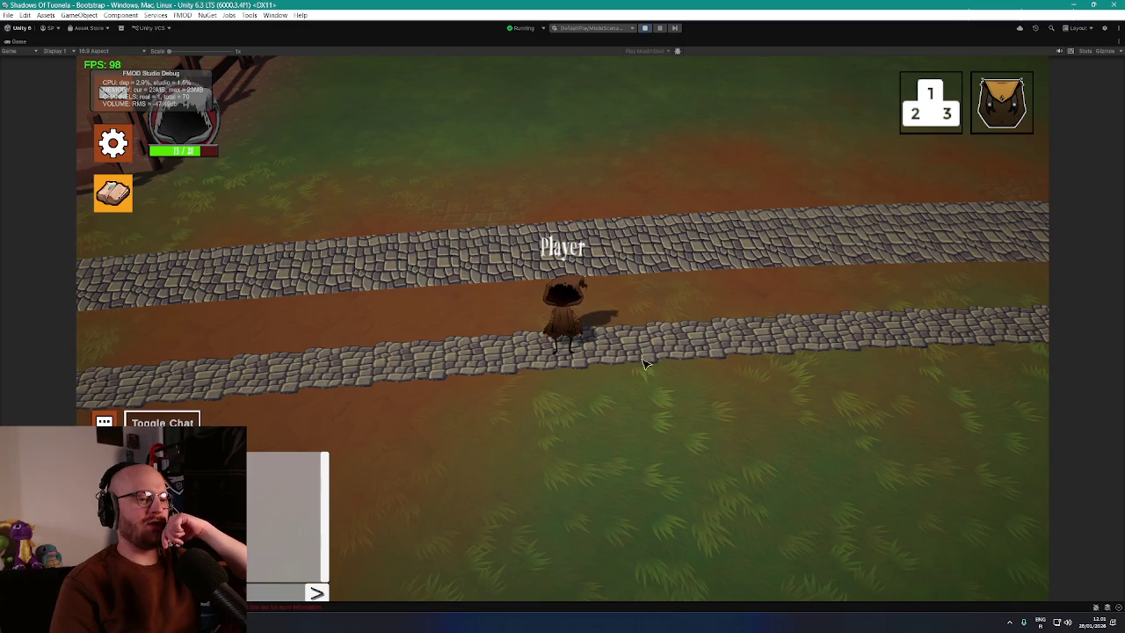
{"action": "key", "text": "d"}
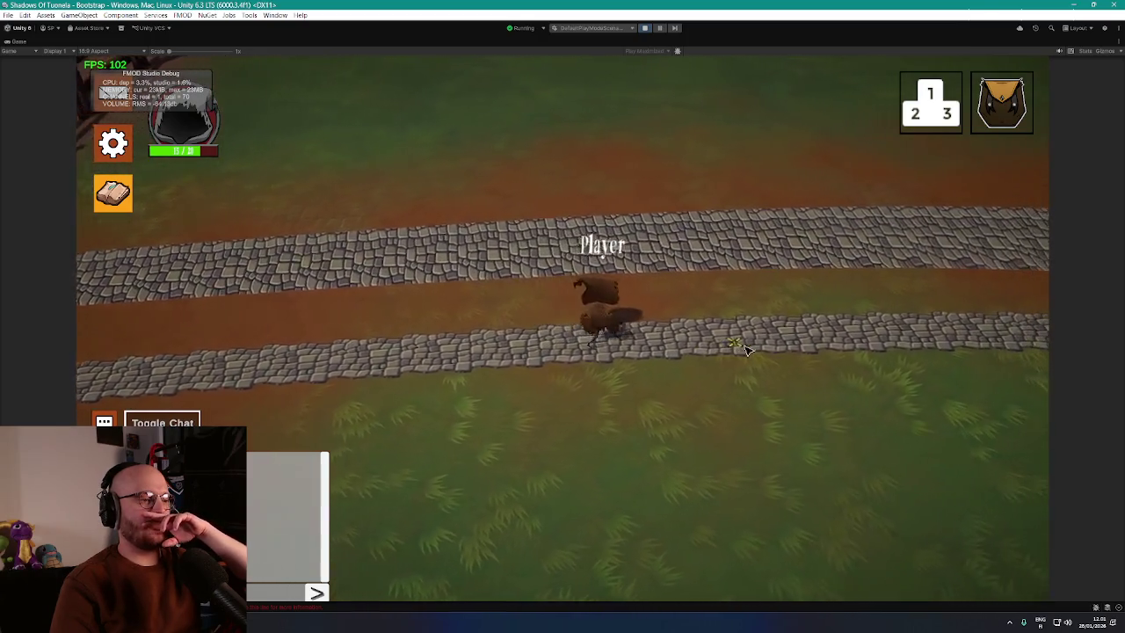
{"action": "key", "text": "w"}
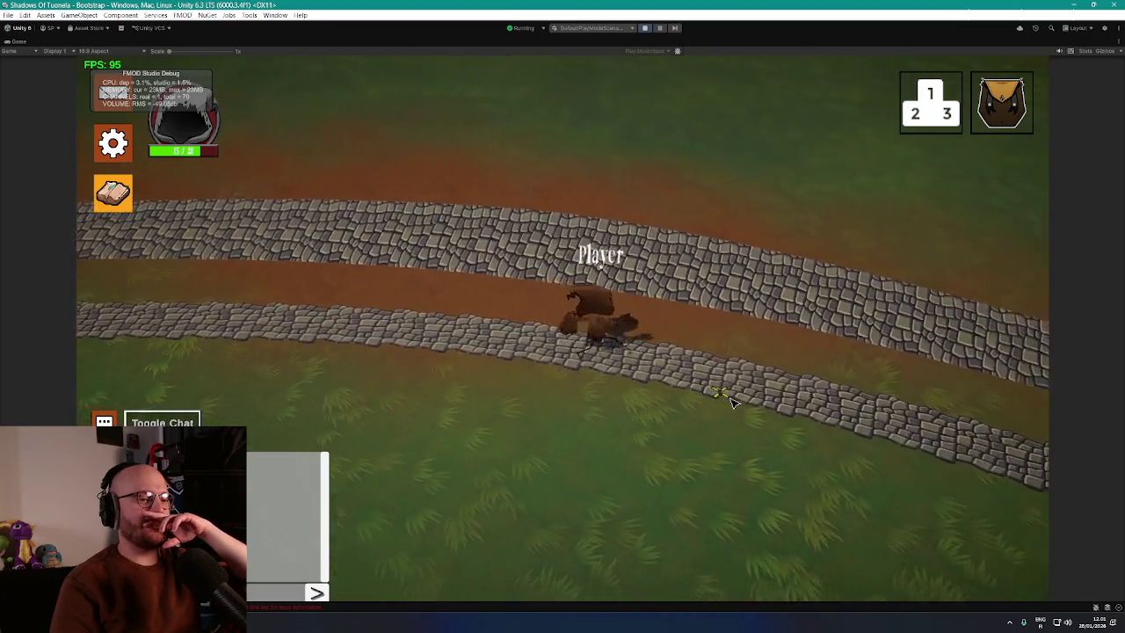
{"action": "key", "text": "w"}
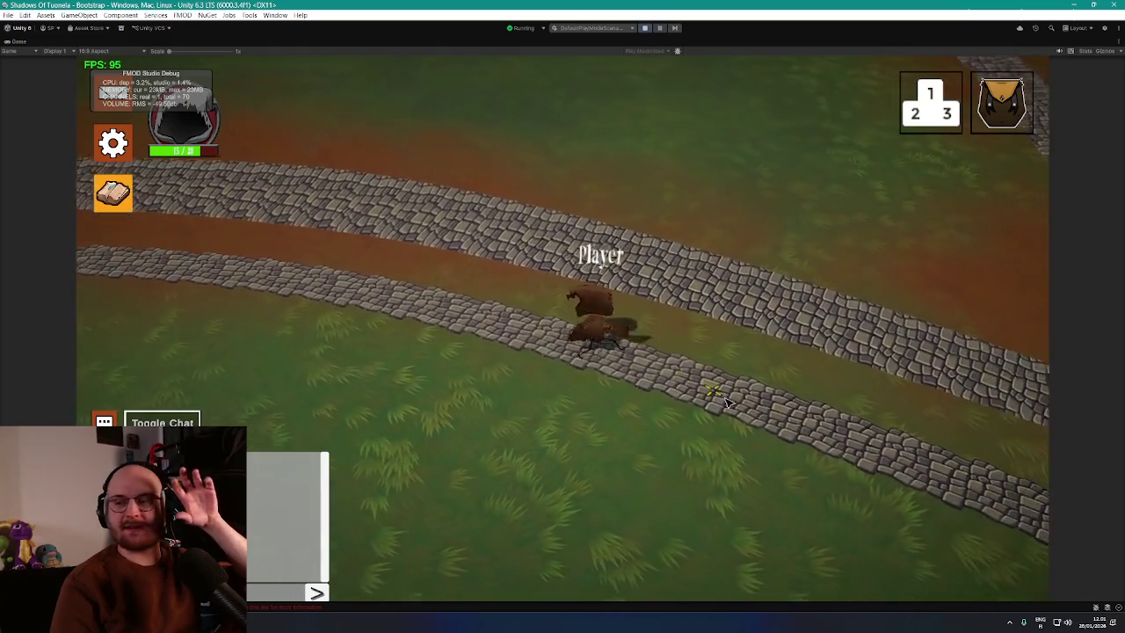
{"action": "key", "text": "w"}
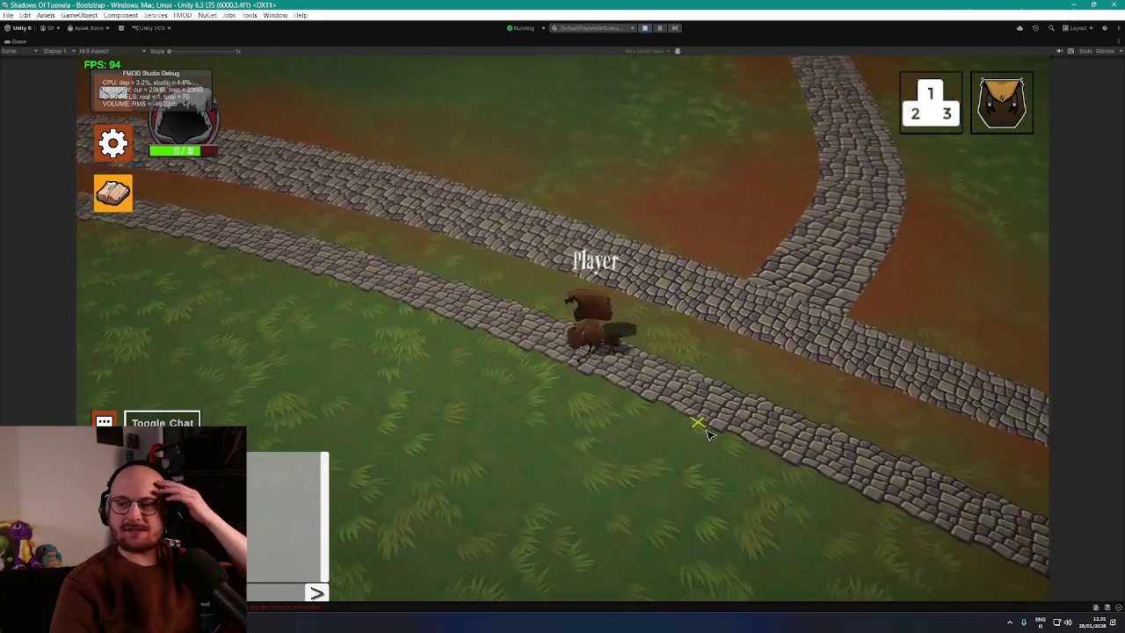
Step: Walk the player to the end of the lower road and across the bridge
{"action": "left_click", "coordinate": [779, 448]}
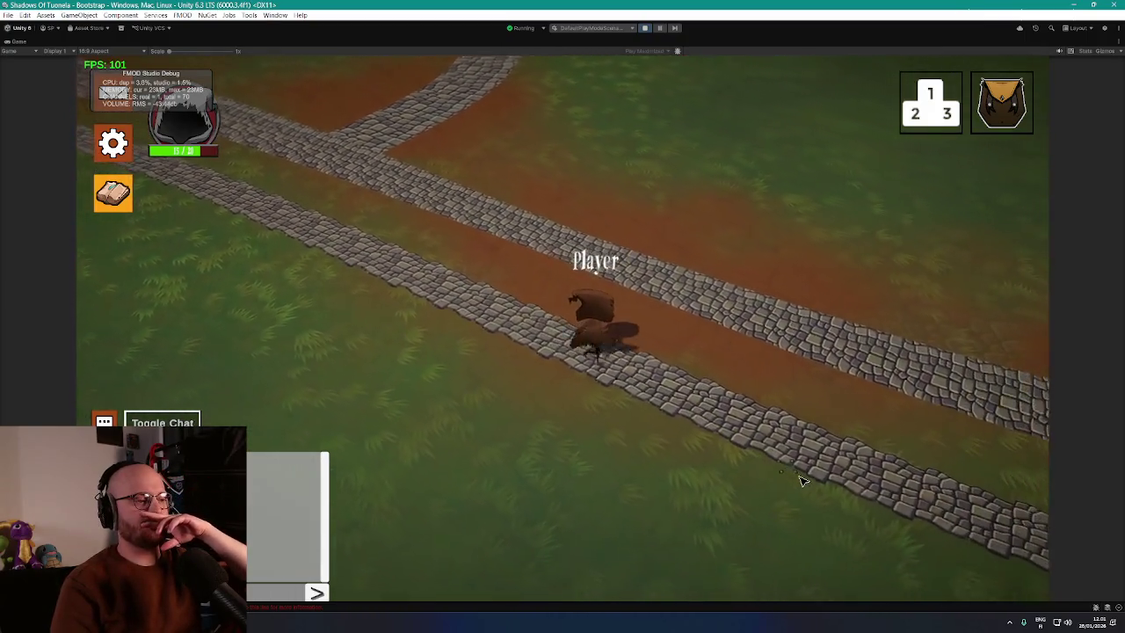
{"action": "left_click", "coordinate": [798, 463]}
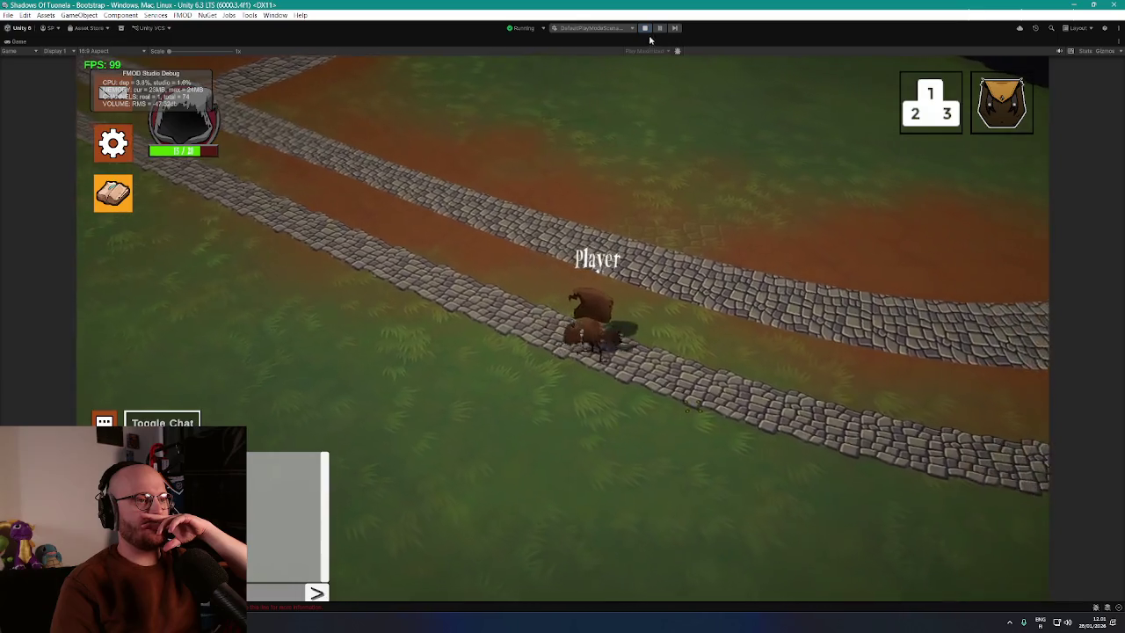
{"action": "left_click", "coordinate": [690, 367]}
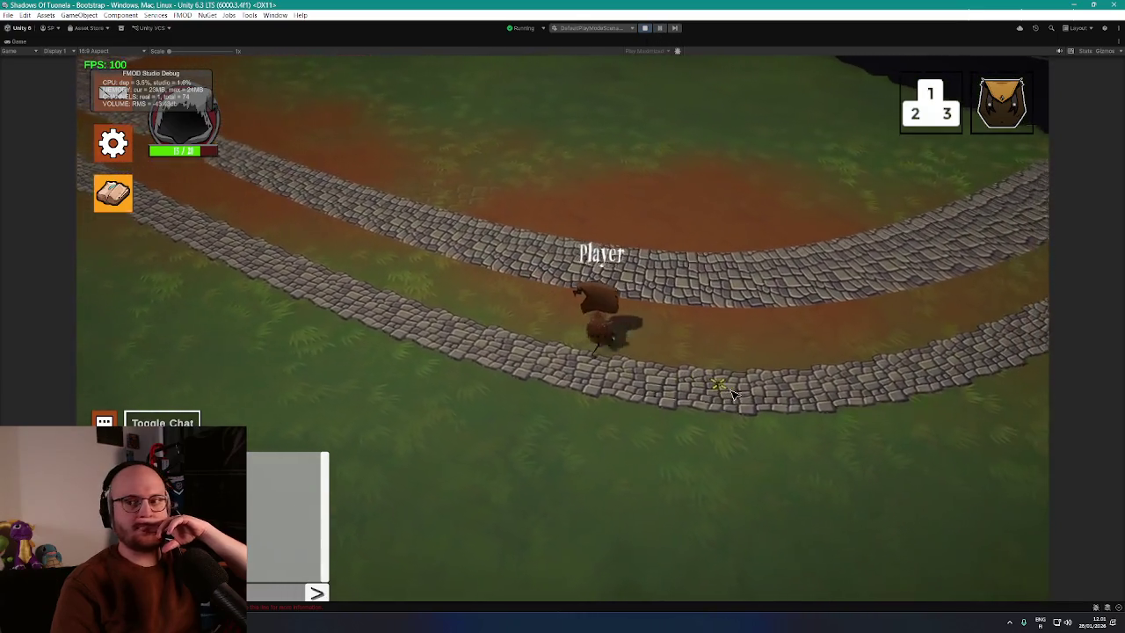
{"action": "left_click", "coordinate": [740, 362]}
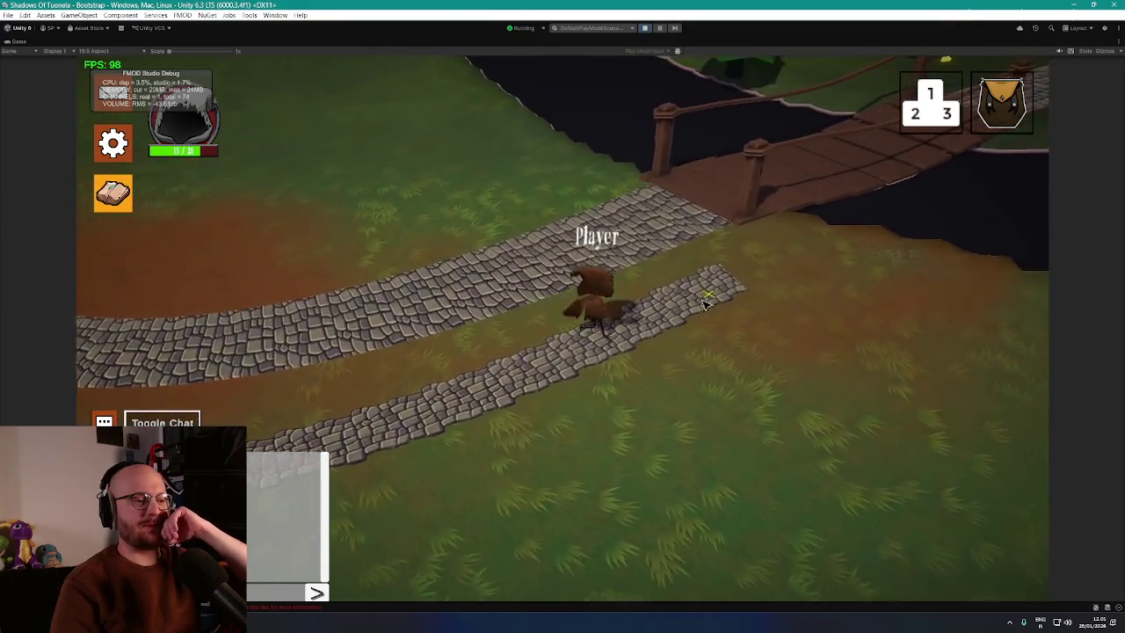
{"action": "left_click", "coordinate": [489, 419]}
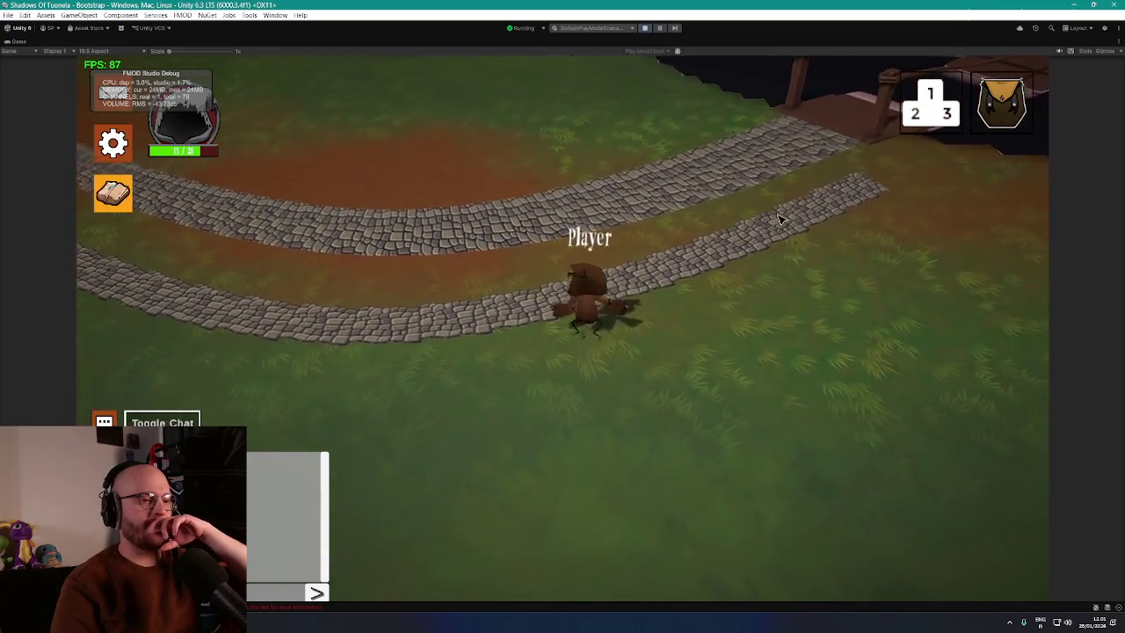
{"action": "left_click", "coordinate": [801, 156]}
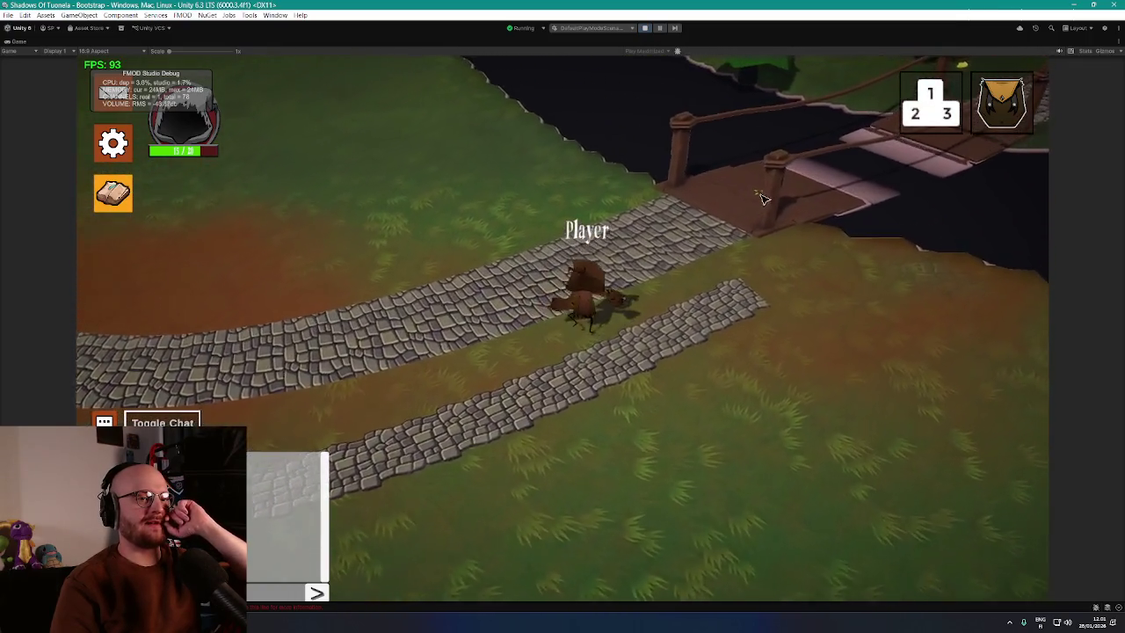
{"action": "left_click", "coordinate": [962, 175]}
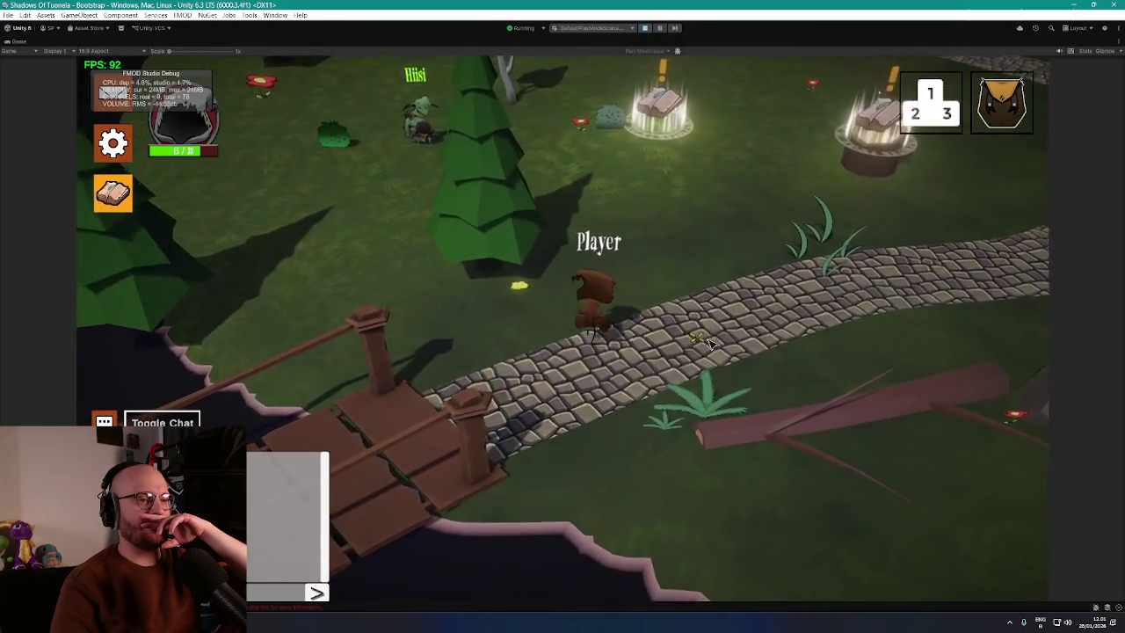
Step: Walk the player back over the bridge planks and off onto the cobblestones
{"action": "left_click", "coordinate": [665, 351]}
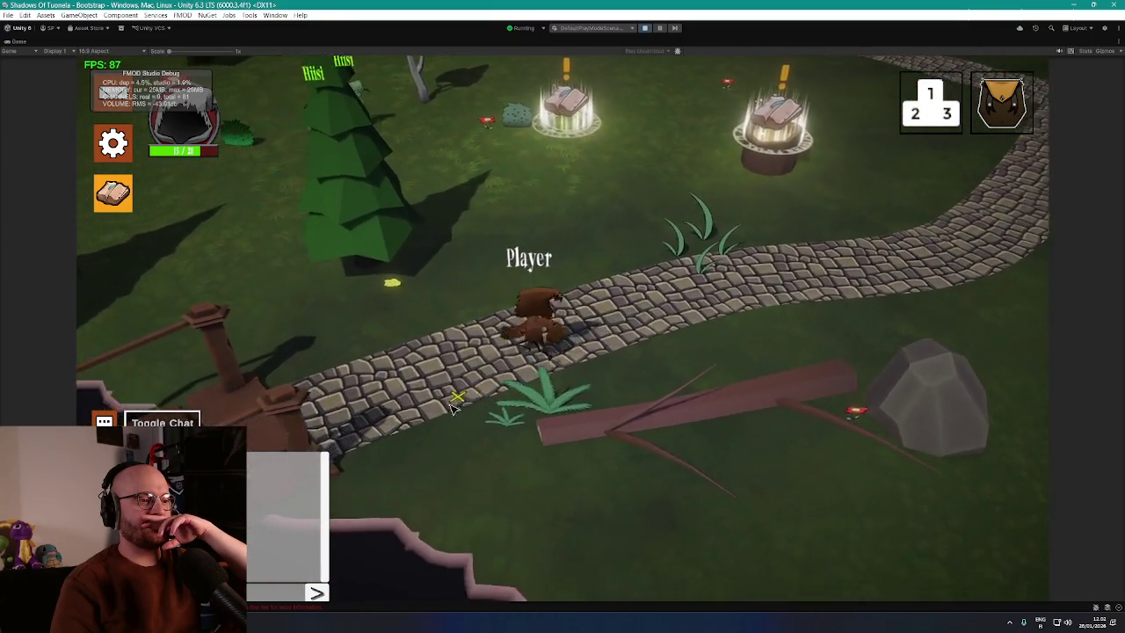
{"action": "left_click", "coordinate": [327, 430]}
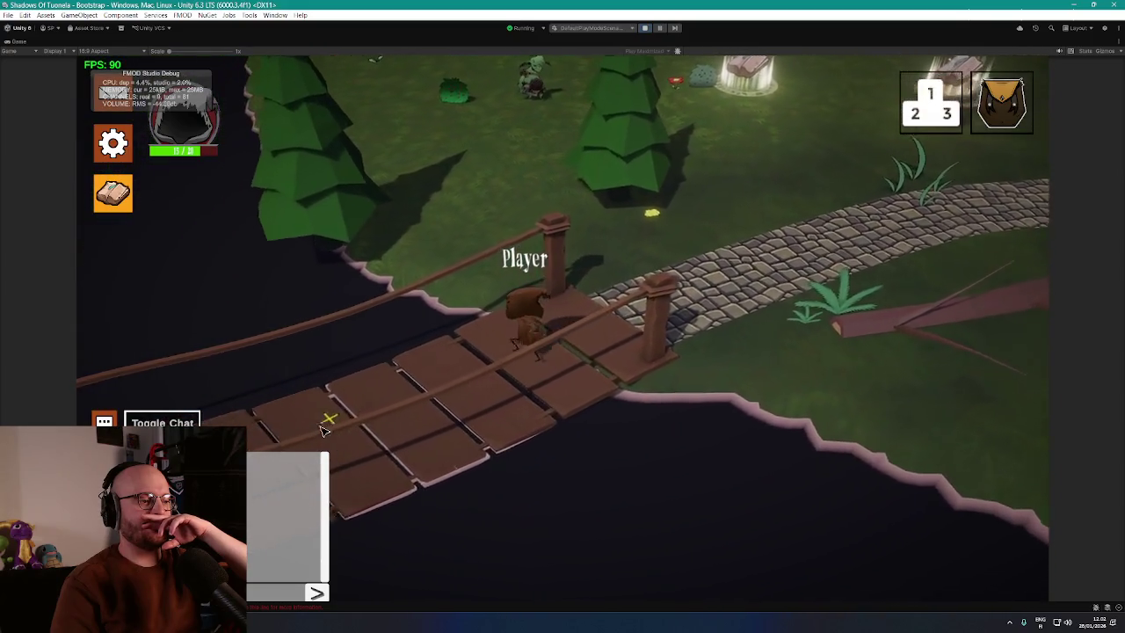
{"action": "left_click", "coordinate": [731, 461]}
{"action": "left_click", "coordinate": [362, 387]}
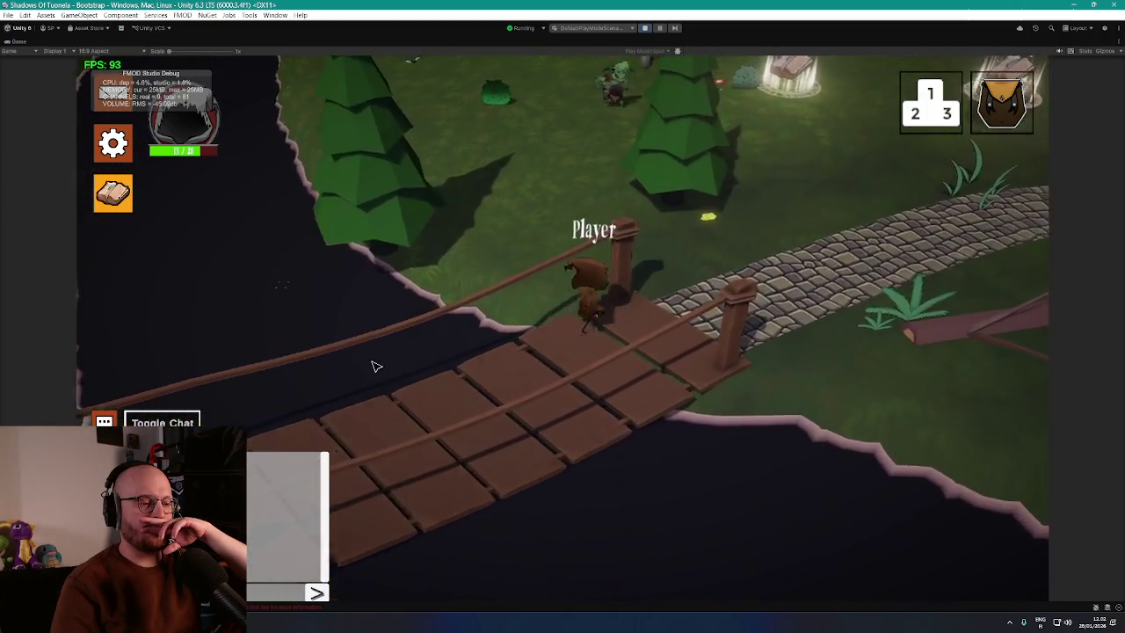
{"action": "left_click", "coordinate": [396, 427]}
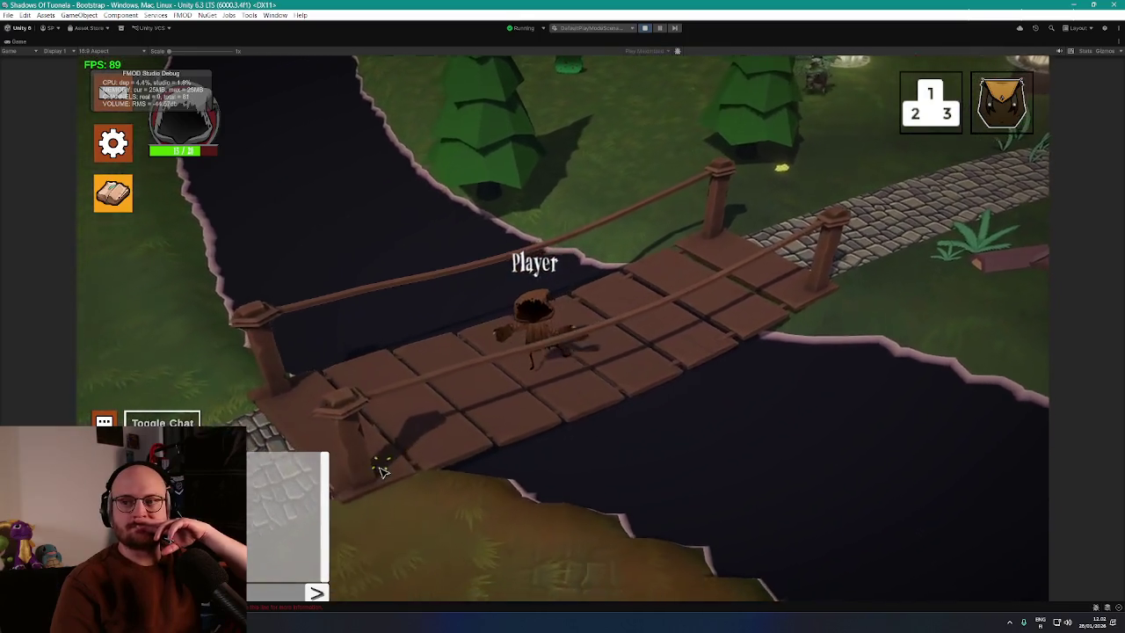
{"action": "left_click", "coordinate": [401, 464]}
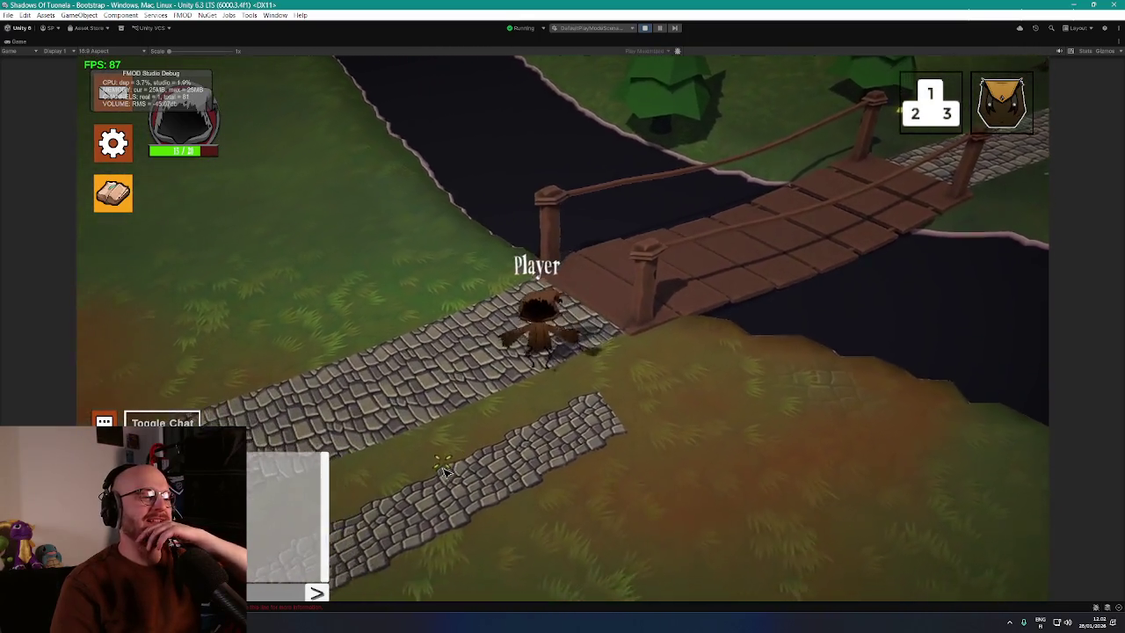
{"action": "left_click", "coordinate": [406, 463]}
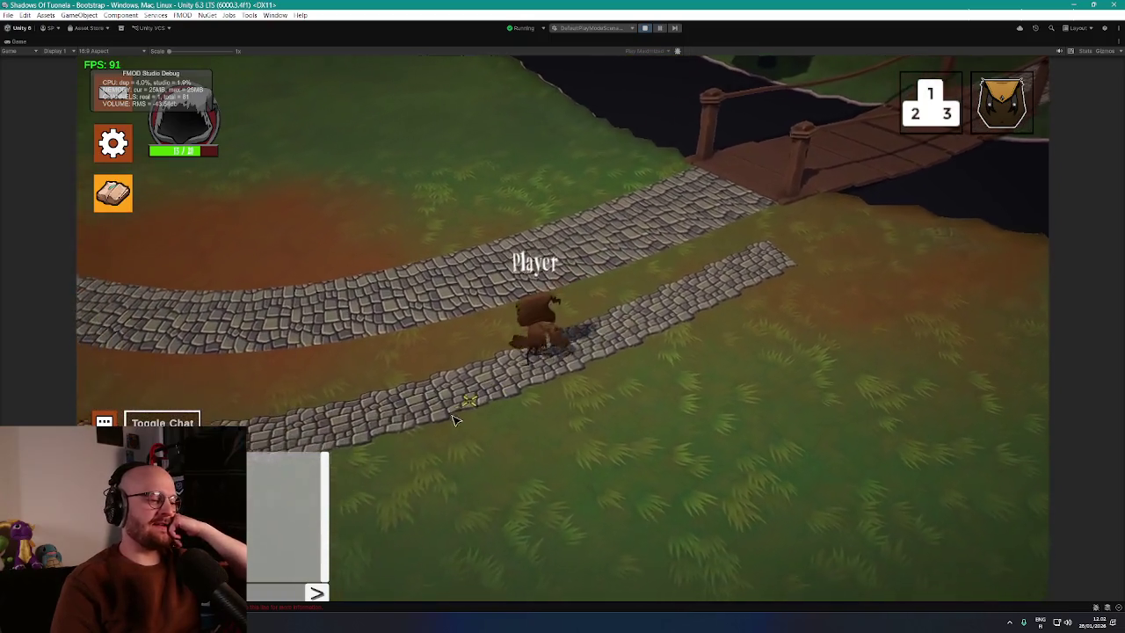
Step: Walk the player along the new cobblestone road
{"action": "left_click", "coordinate": [431, 404]}
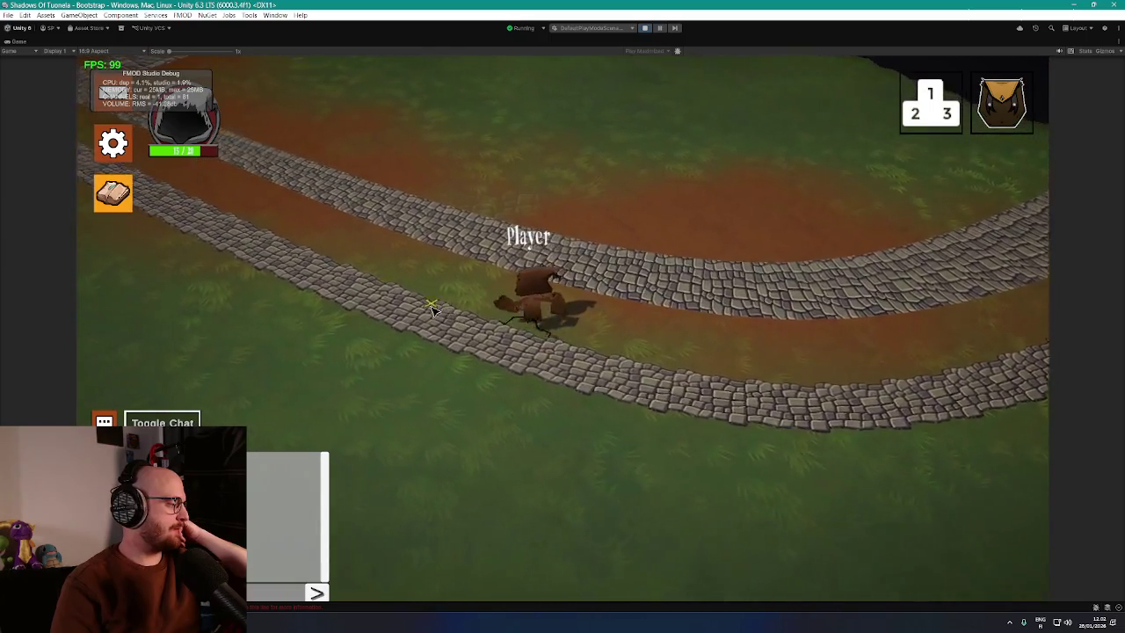
{"action": "left_click", "coordinate": [448, 290]}
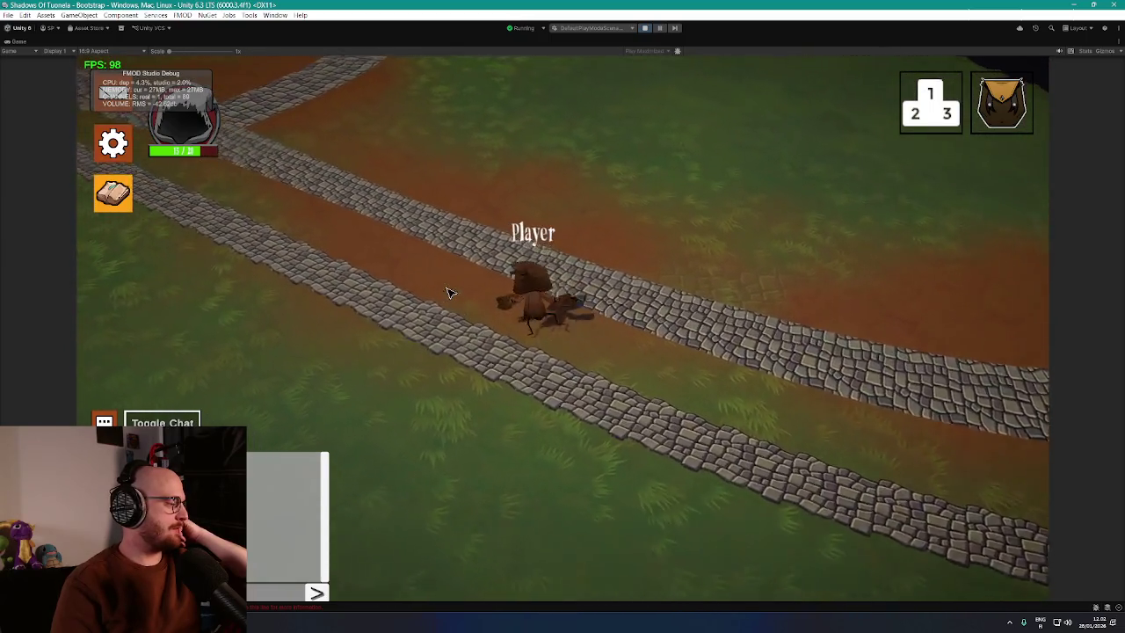
{"action": "left_click", "coordinate": [442, 304]}
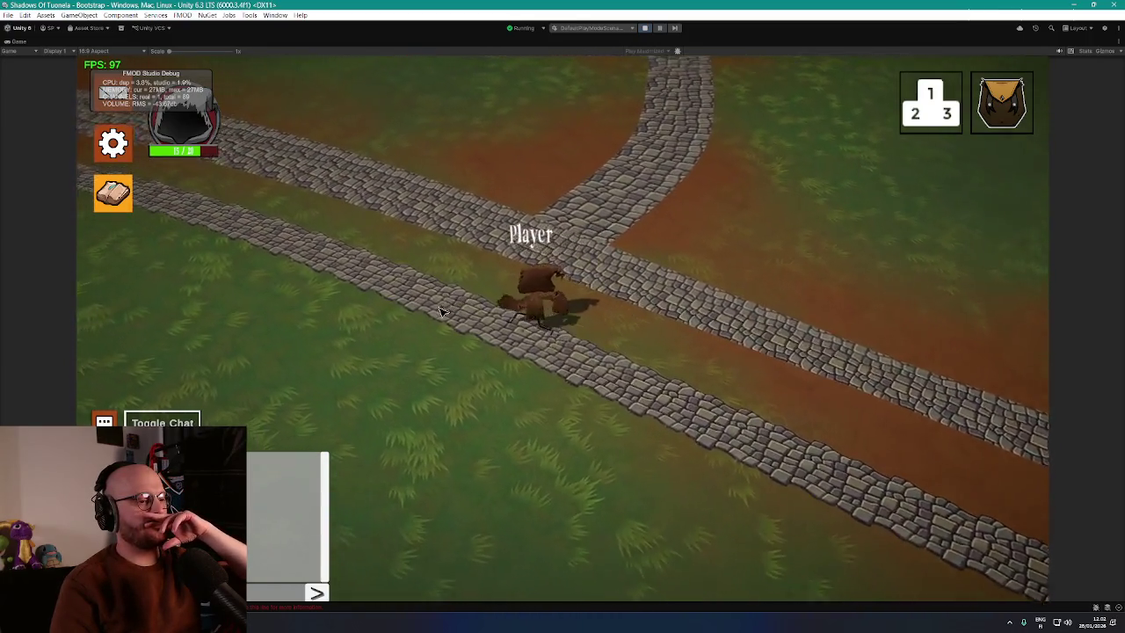
{"action": "left_click", "coordinate": [446, 294]}
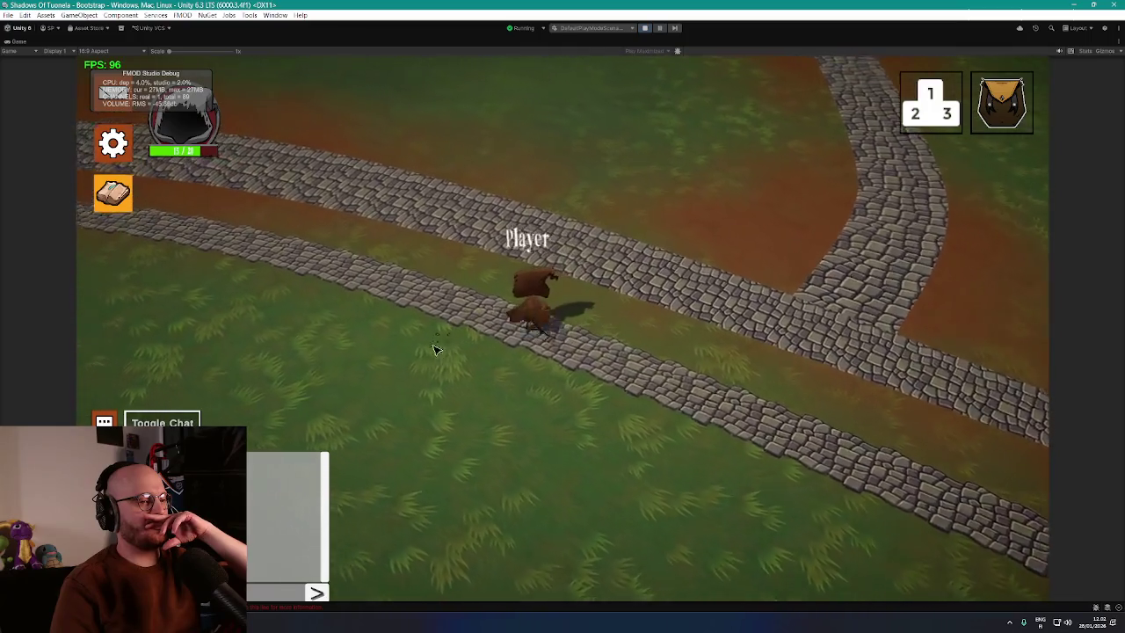
{"action": "left_click", "coordinate": [413, 339]}
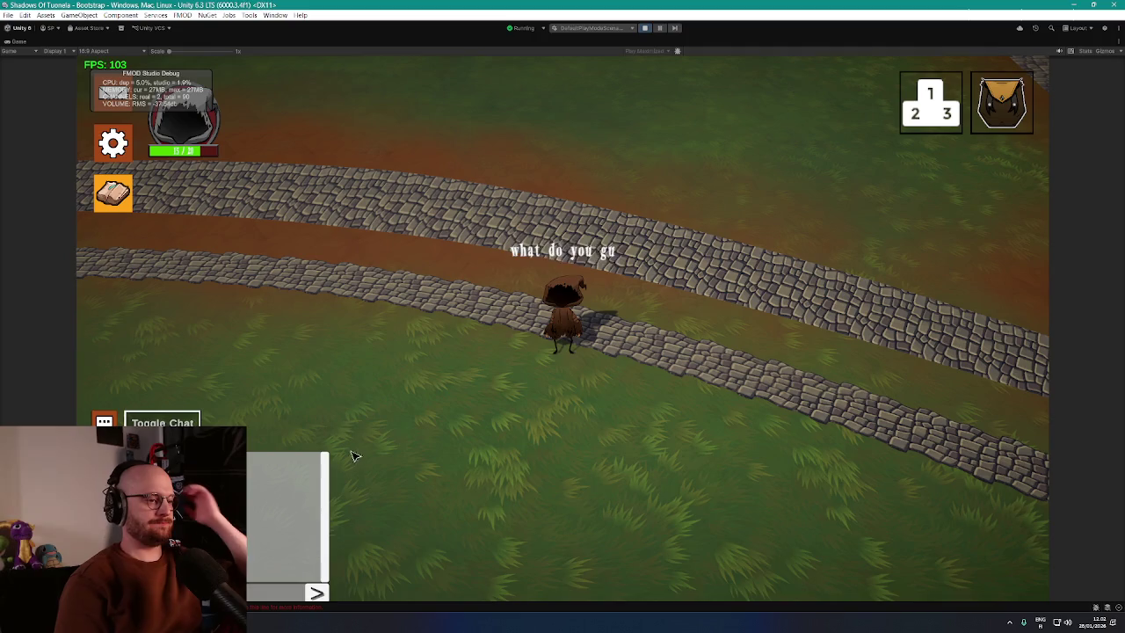
{"action": "key", "text": "w"}
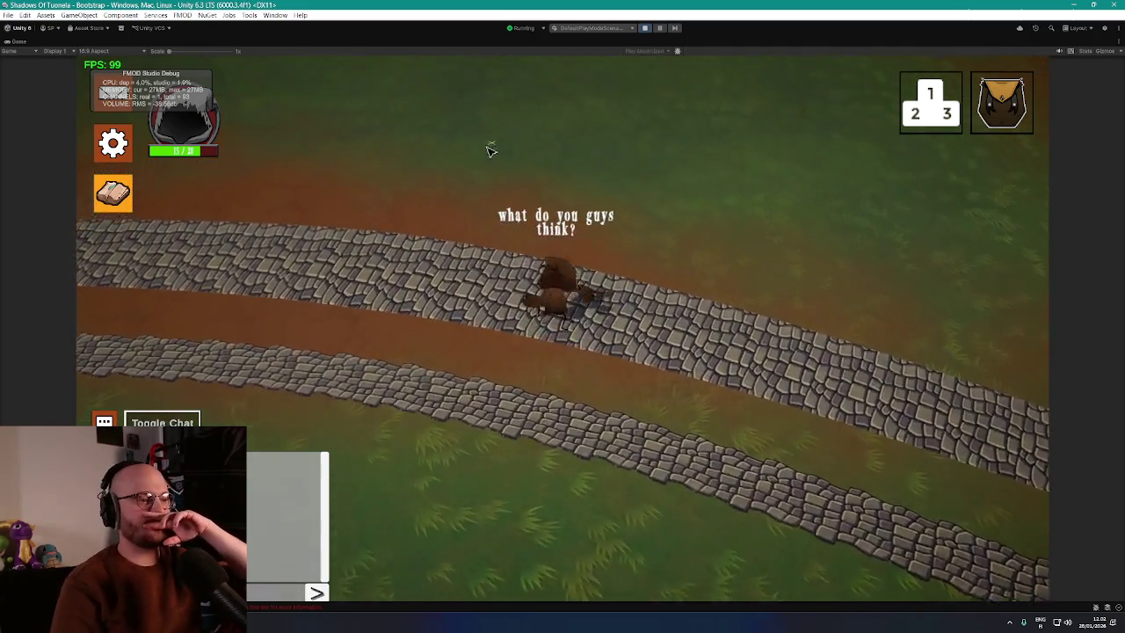
{"action": "left_click", "coordinate": [460, 414]}
{"action": "left_click", "coordinate": [452, 369]}
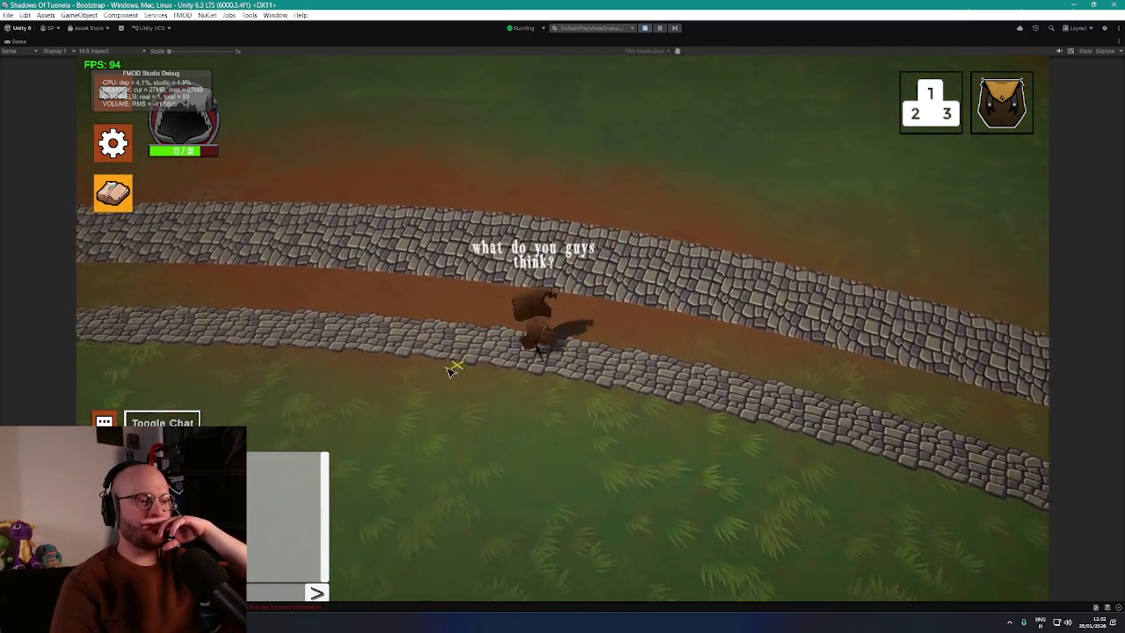
{"action": "left_click", "coordinate": [659, 434]}
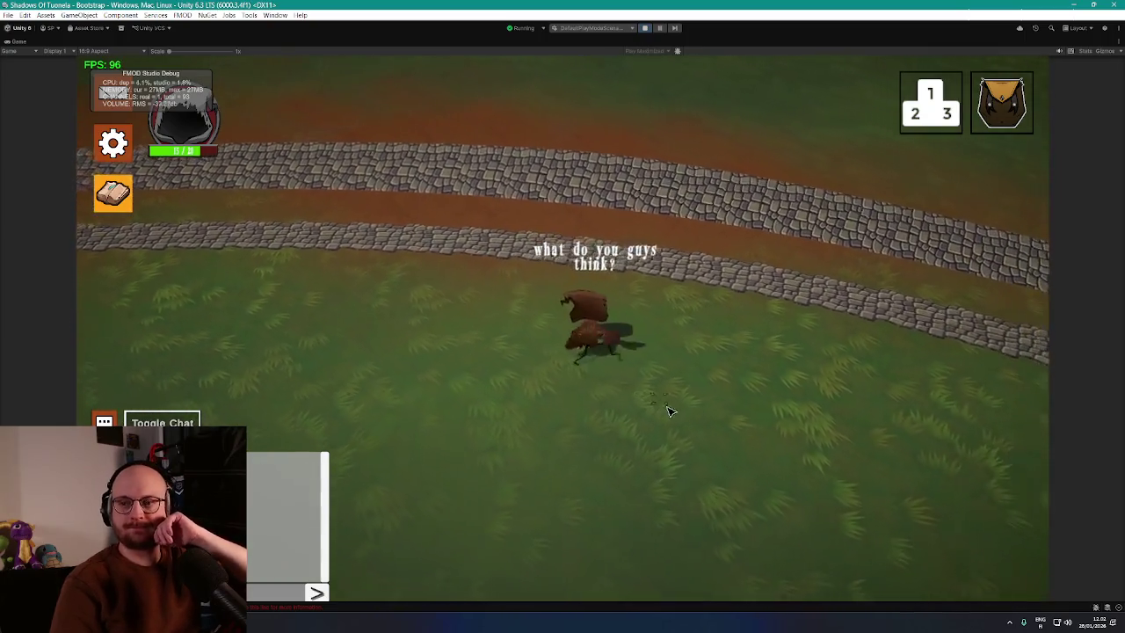
{"action": "left_click", "coordinate": [650, 367]}
{"action": "key", "text": "w"}
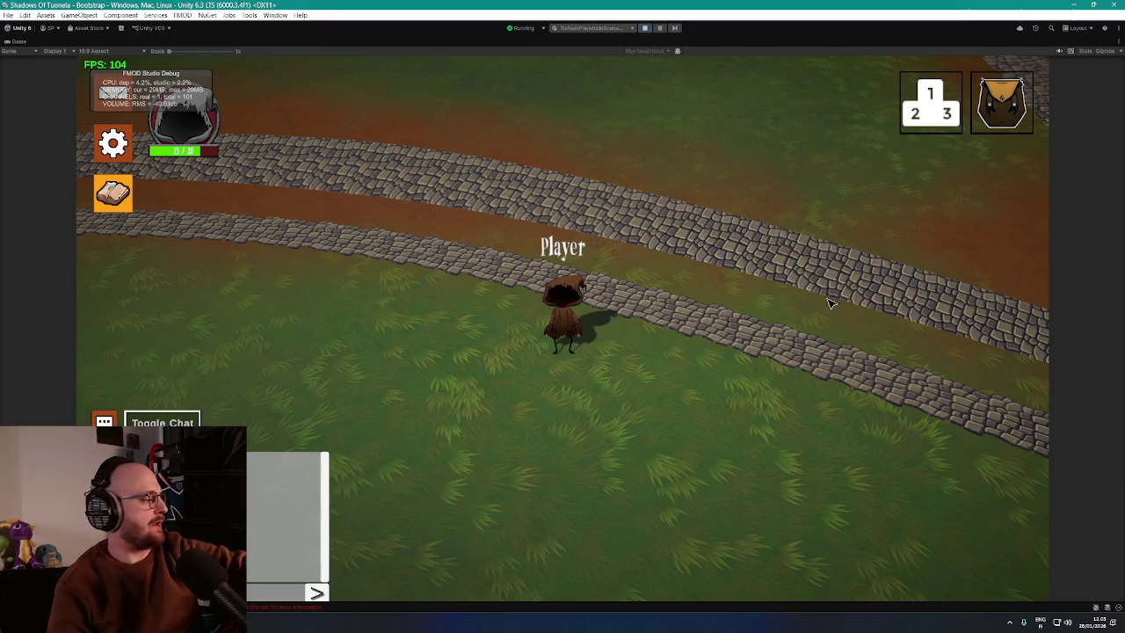
Step: Walk the player between the upper and lower cobblestone roads and left along the curve
{"action": "key", "text": "w"}
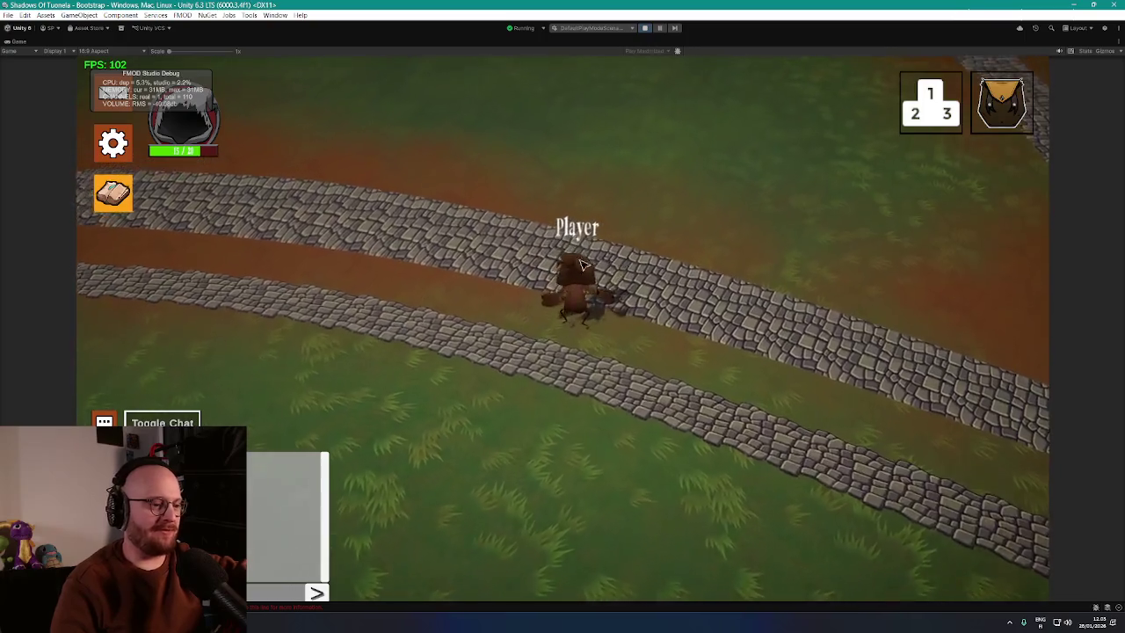
{"action": "key", "text": "s"}
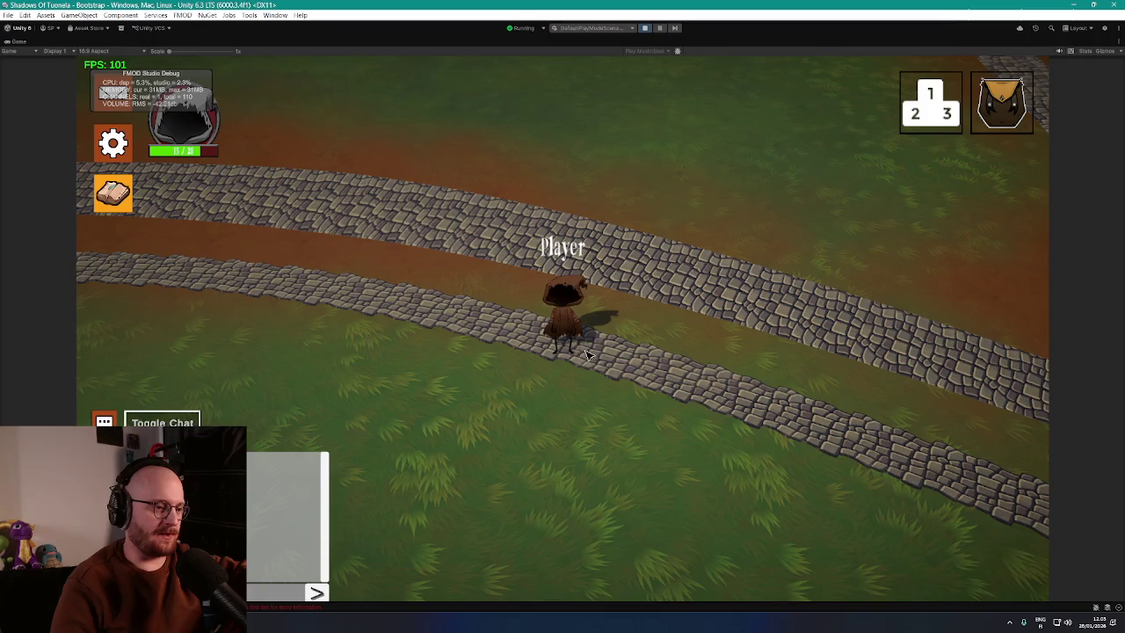
{"action": "key", "text": "a"}
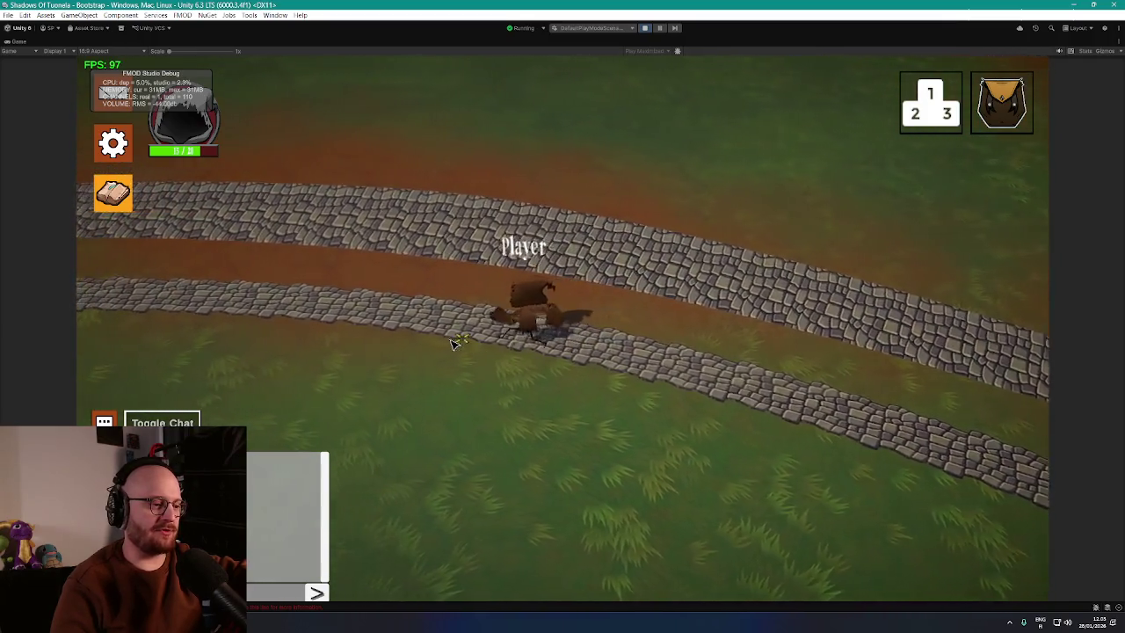
{"action": "key", "text": "a"}
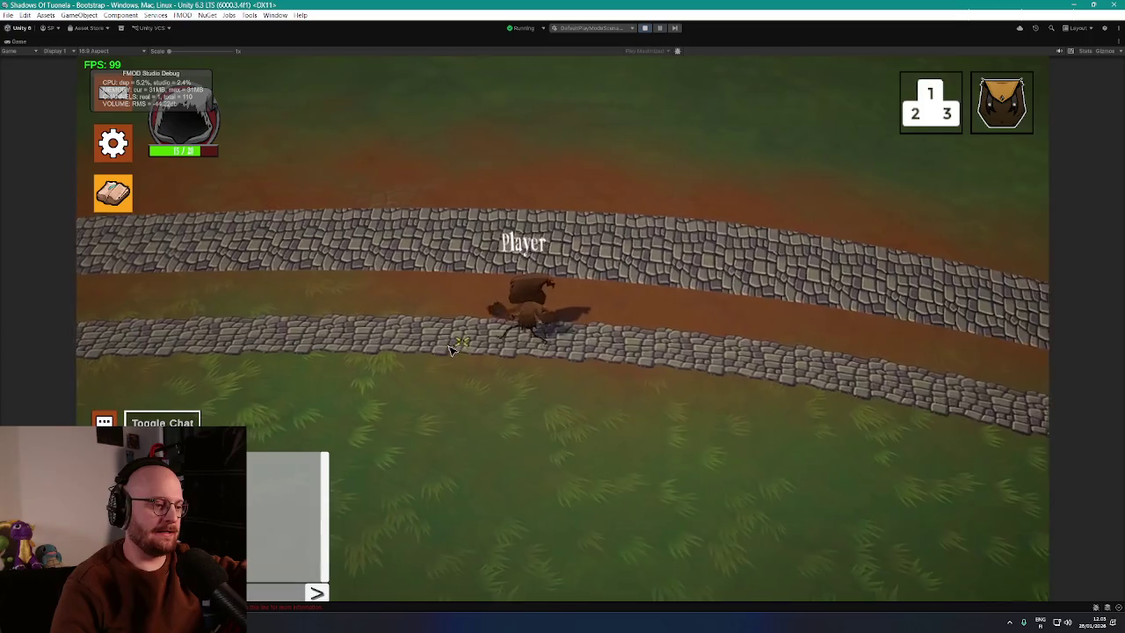
{"action": "left_click", "coordinate": [451, 360]}
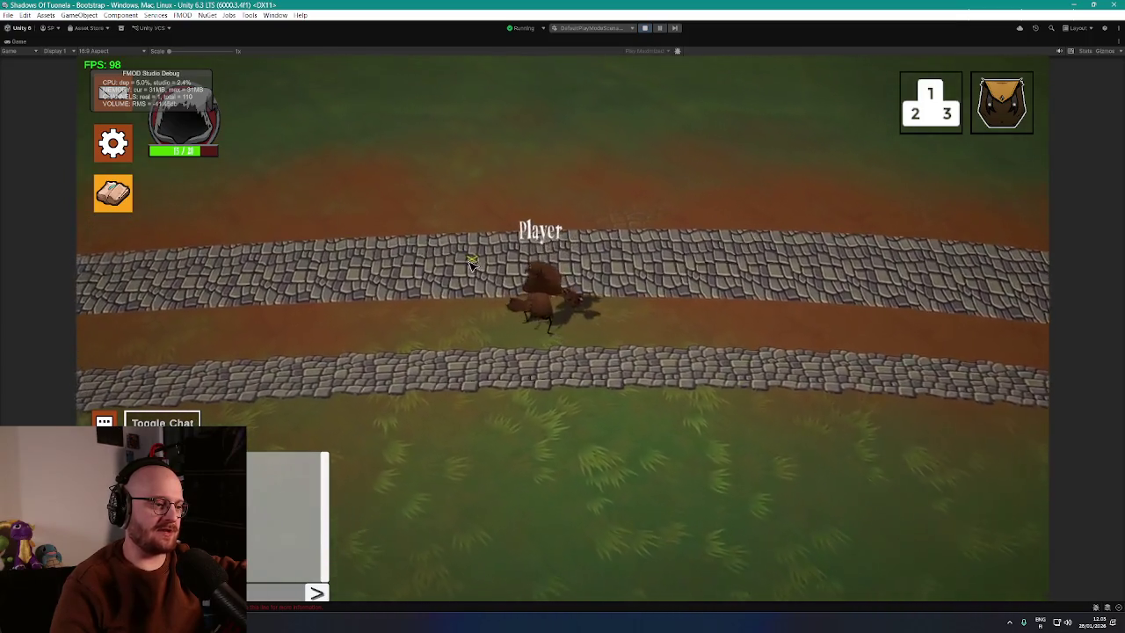
{"action": "left_click", "coordinate": [637, 425]}
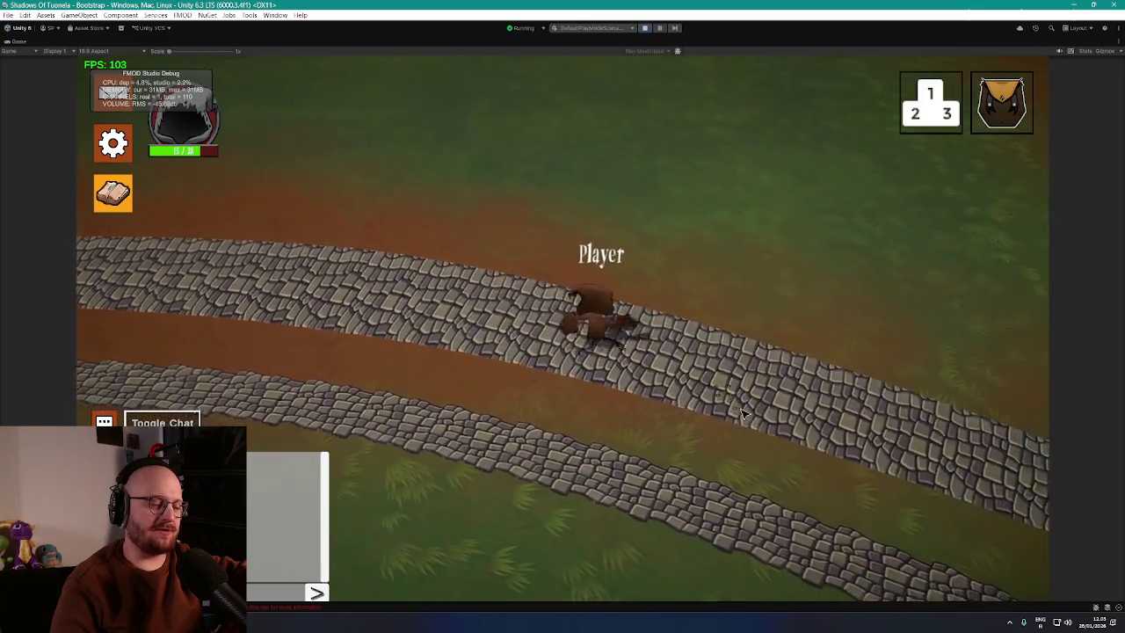
{"action": "left_click", "coordinate": [742, 413]}
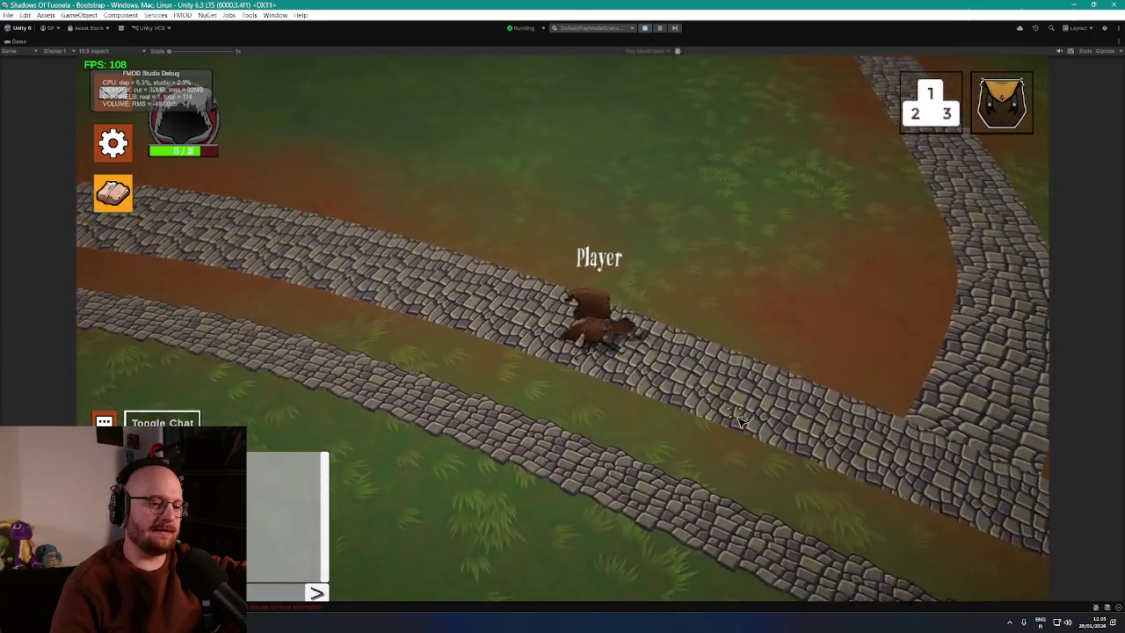
{"action": "left_click", "coordinate": [718, 435]}
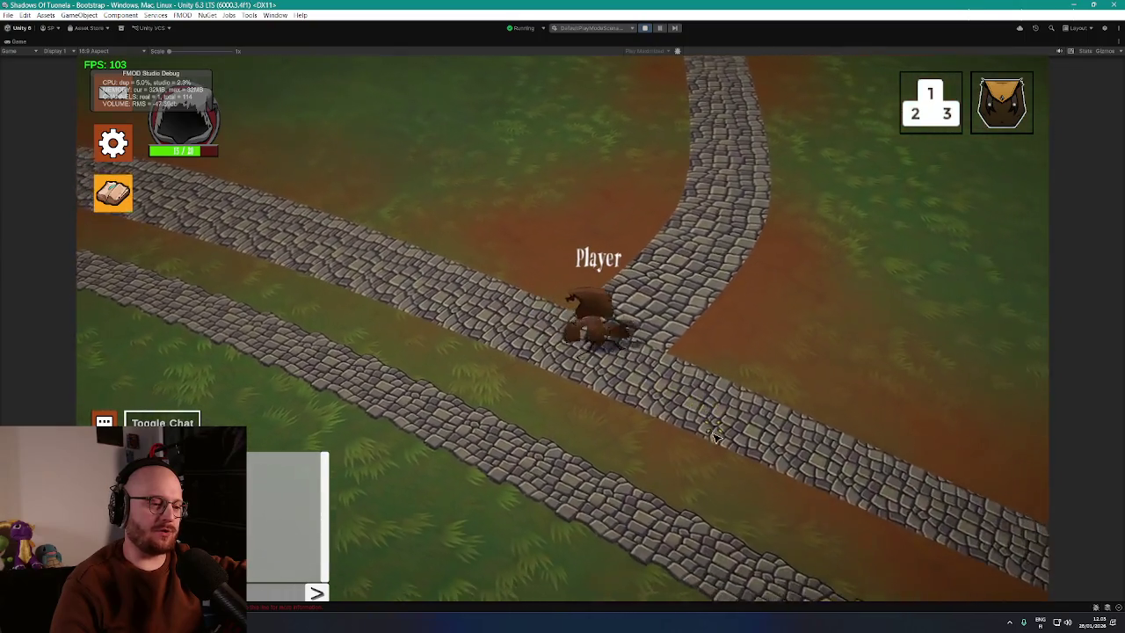
Step: Walk the player down onto the lower road and further along it
{"action": "left_click", "coordinate": [615, 460]}
{"action": "left_click", "coordinate": [575, 454]}
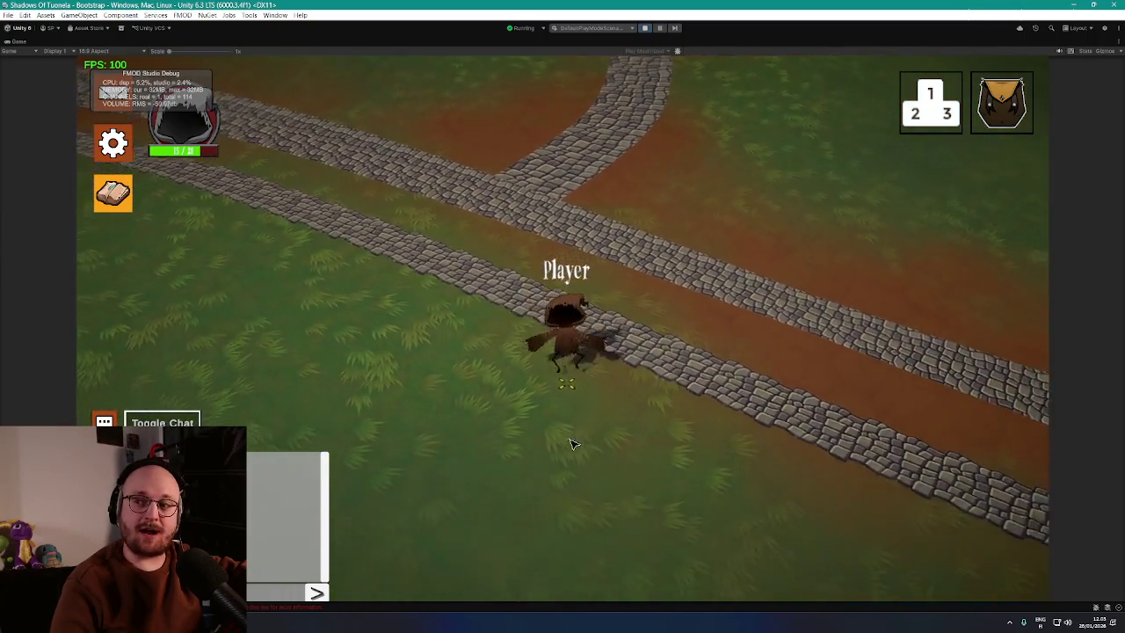
{"action": "left_click", "coordinate": [694, 376]}
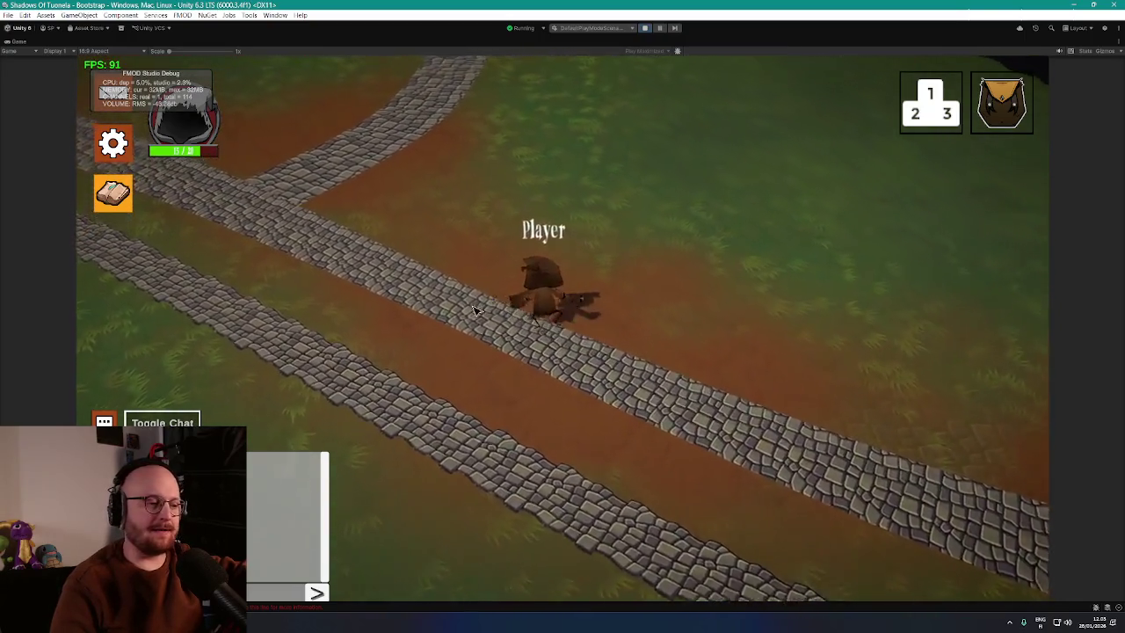
{"action": "left_click", "coordinate": [667, 426]}
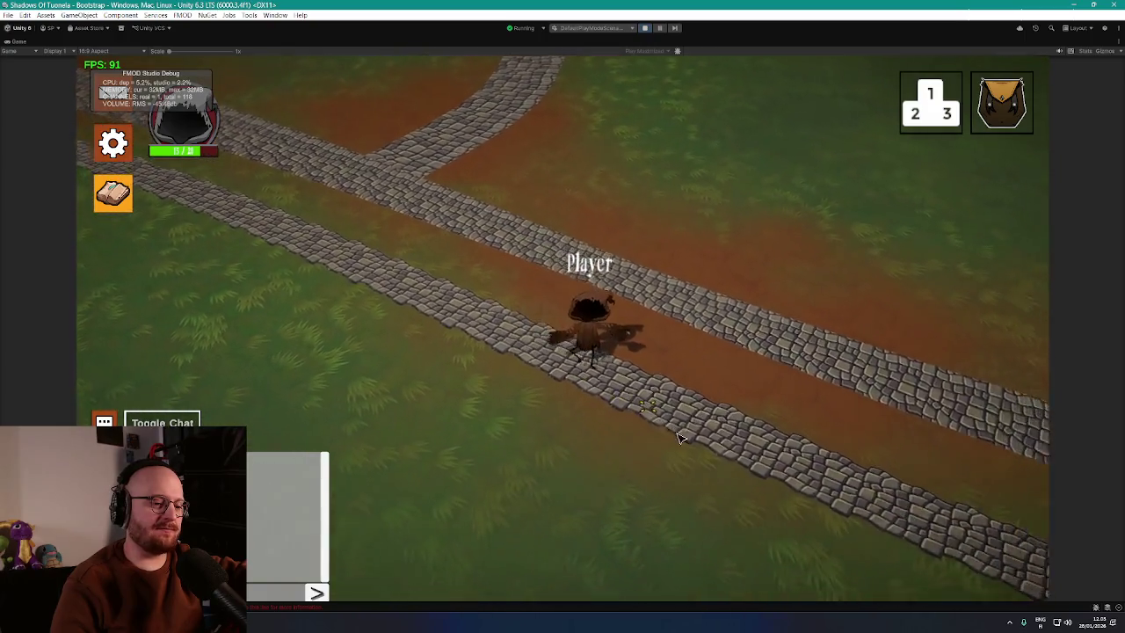
{"action": "left_click", "coordinate": [682, 427]}
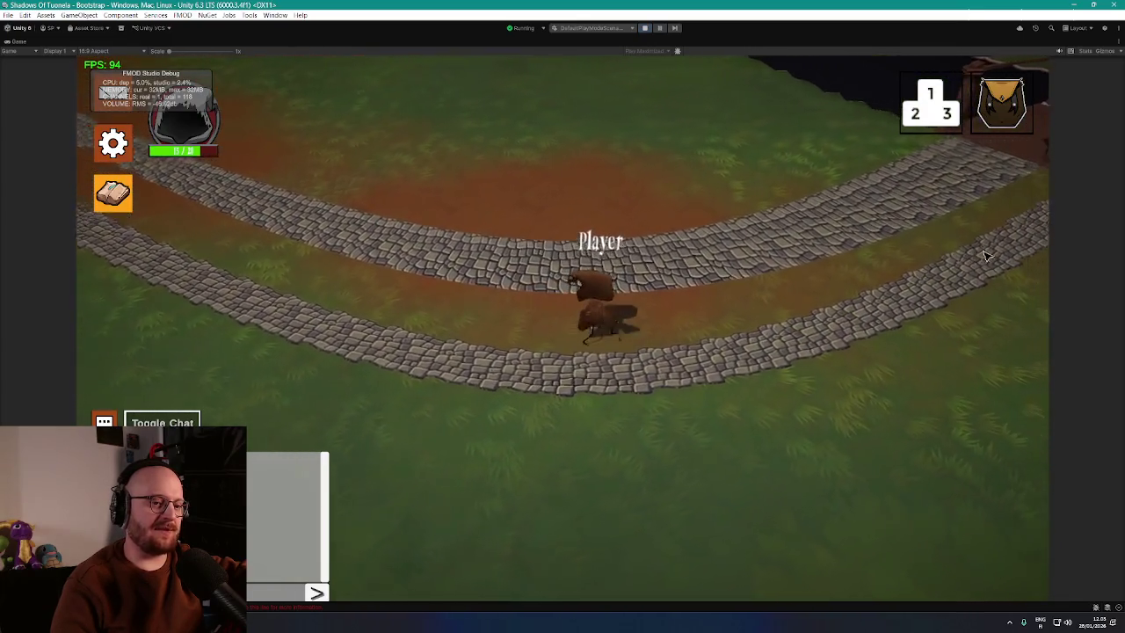
{"action": "left_click", "coordinate": [456, 366]}
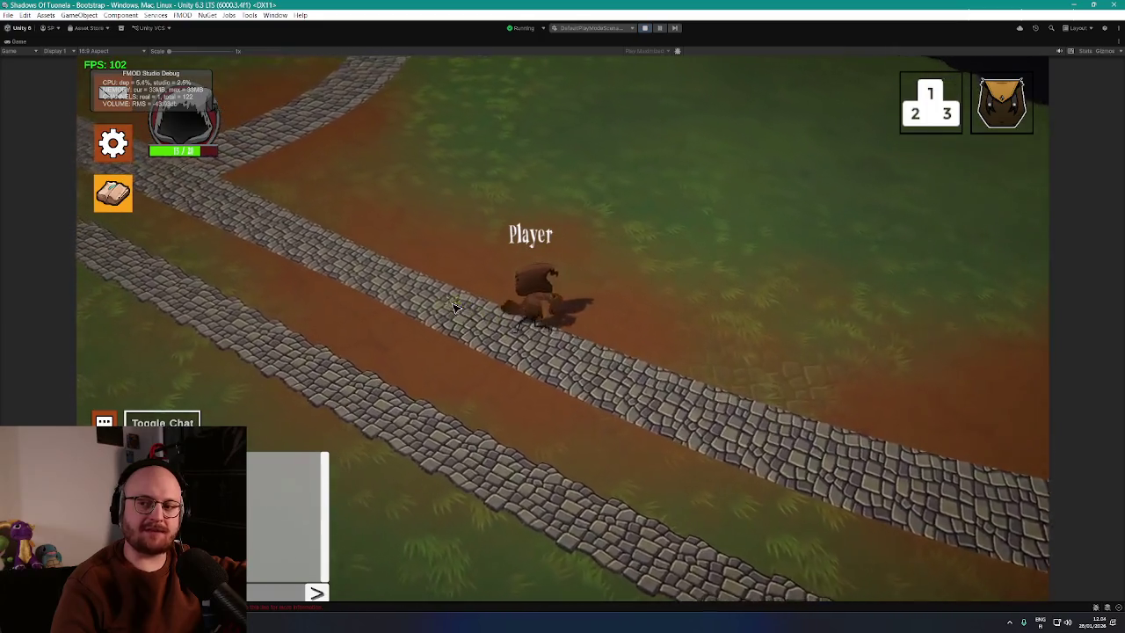
{"action": "left_click", "coordinate": [455, 306]}
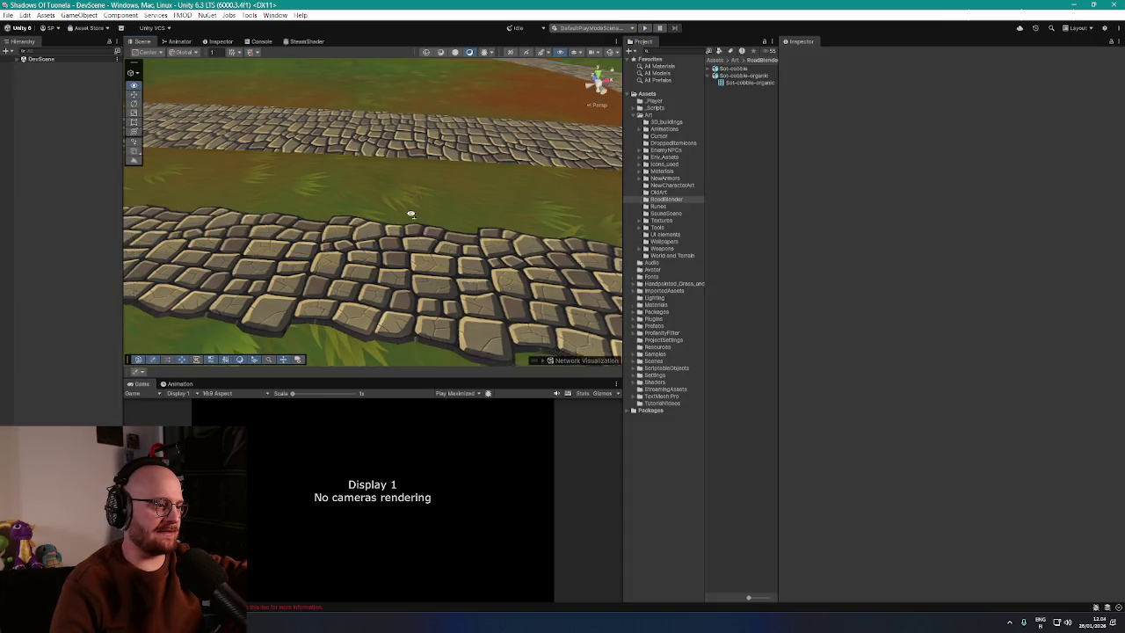
{"action": "left_click", "coordinate": [377, 268]}
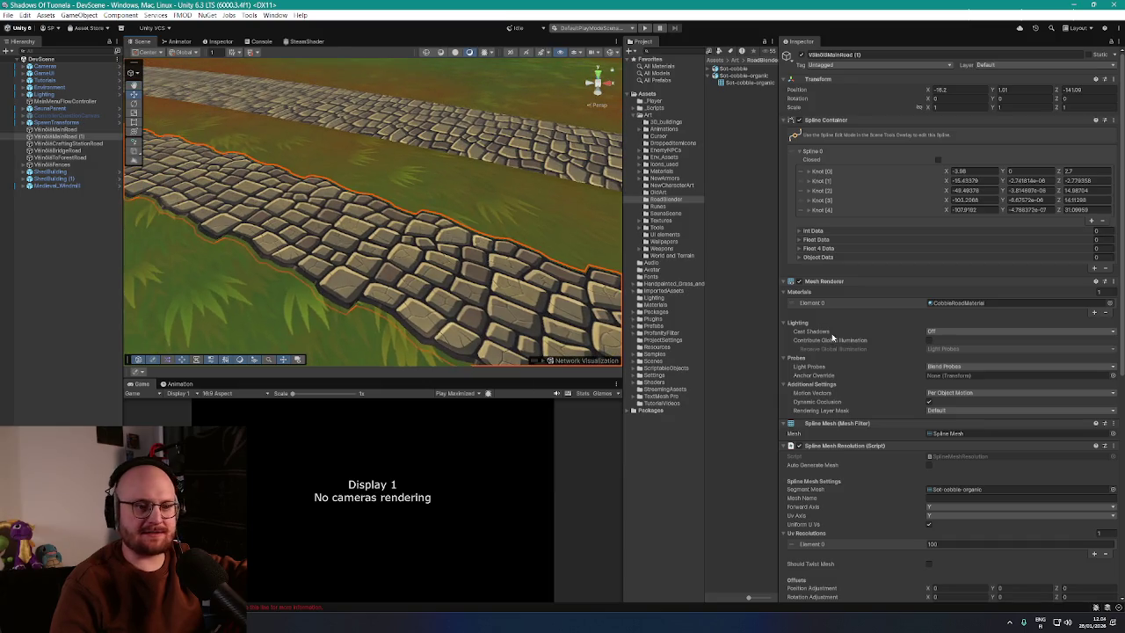
{"action": "scroll", "coordinate": [833, 336], "scroll_direction": "down", "scroll_amount": 10}
{"action": "scroll", "coordinate": [857, 372], "scroll_direction": "up", "scroll_amount": 2}
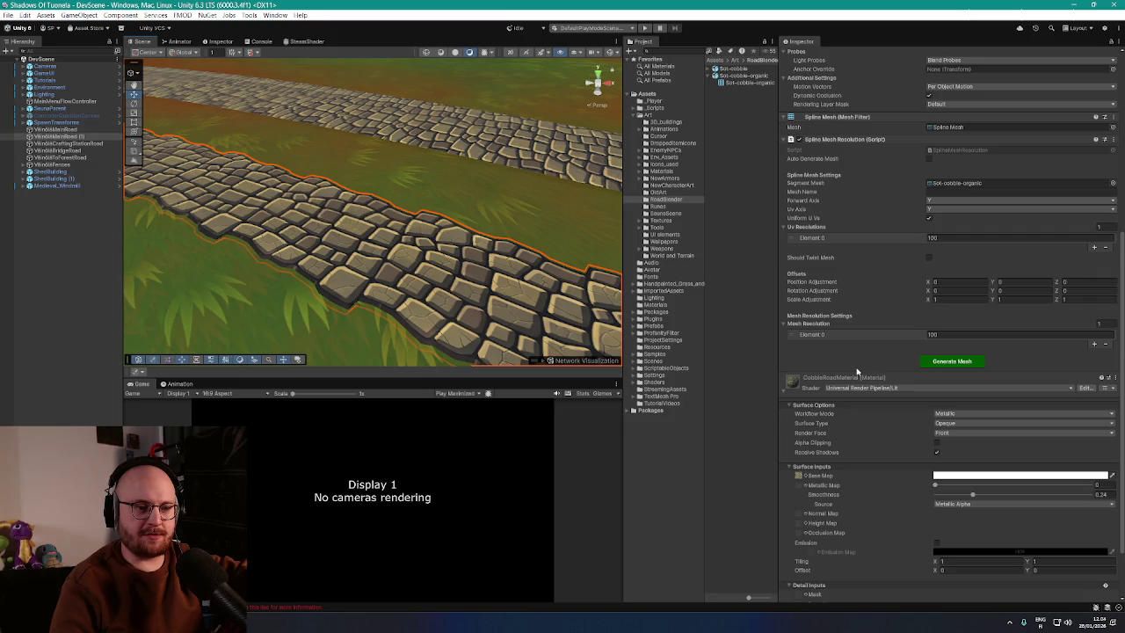
{"action": "scroll", "coordinate": [851, 359], "scroll_direction": "up", "scroll_amount": 8}
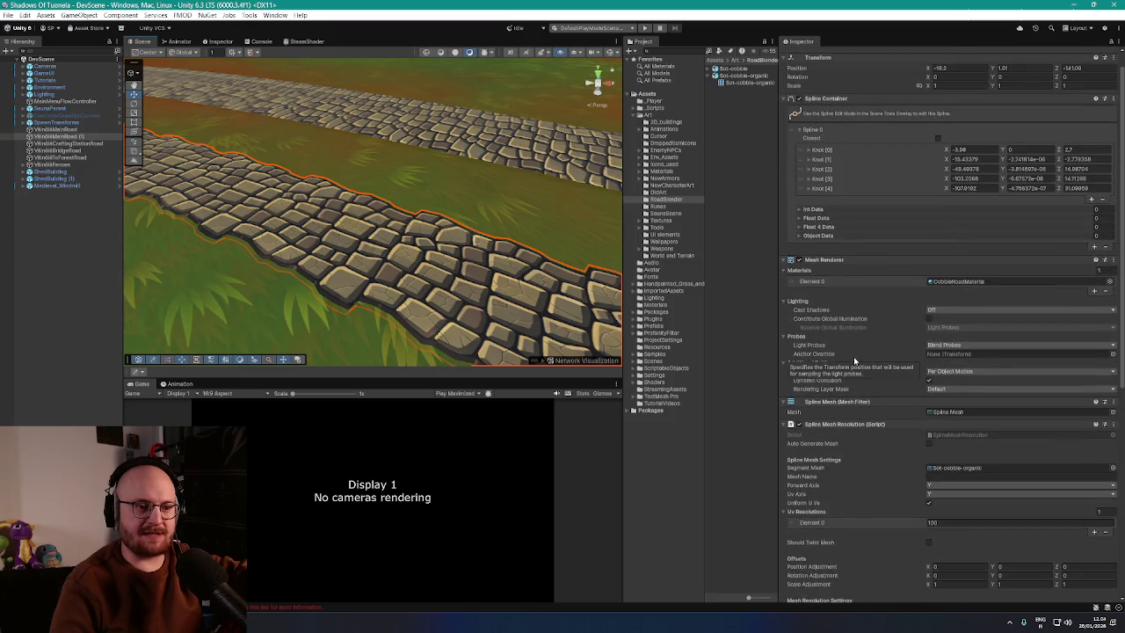
{"action": "scroll", "coordinate": [862, 367], "scroll_direction": "down", "scroll_amount": 7}
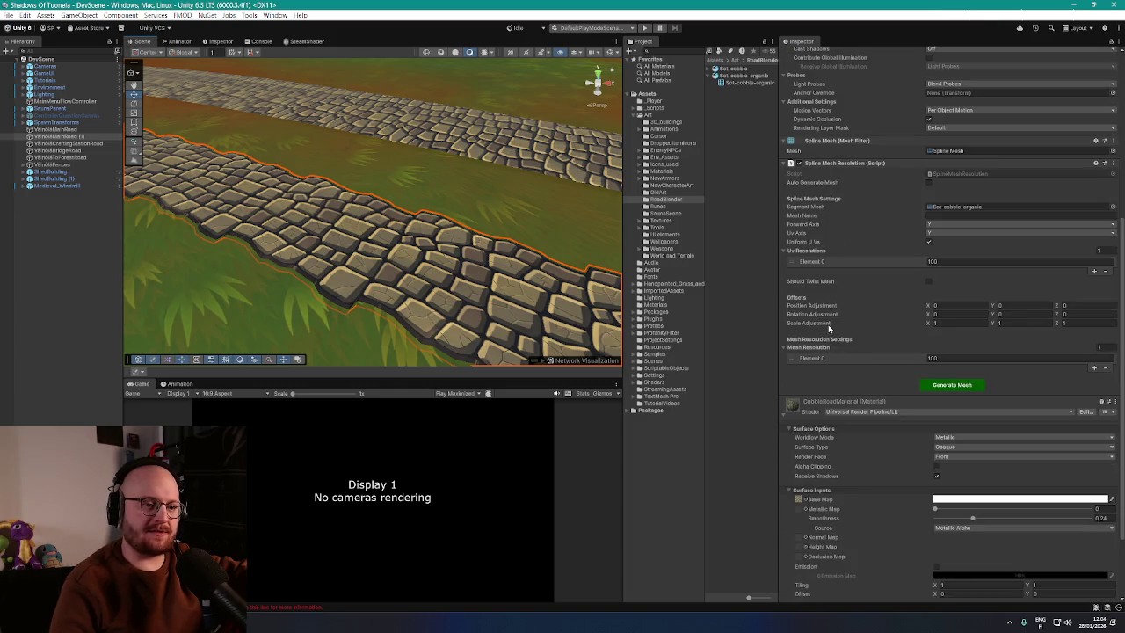
{"action": "left_click_drag", "start_coordinate": [497, 256], "coordinate": [494, 232]}
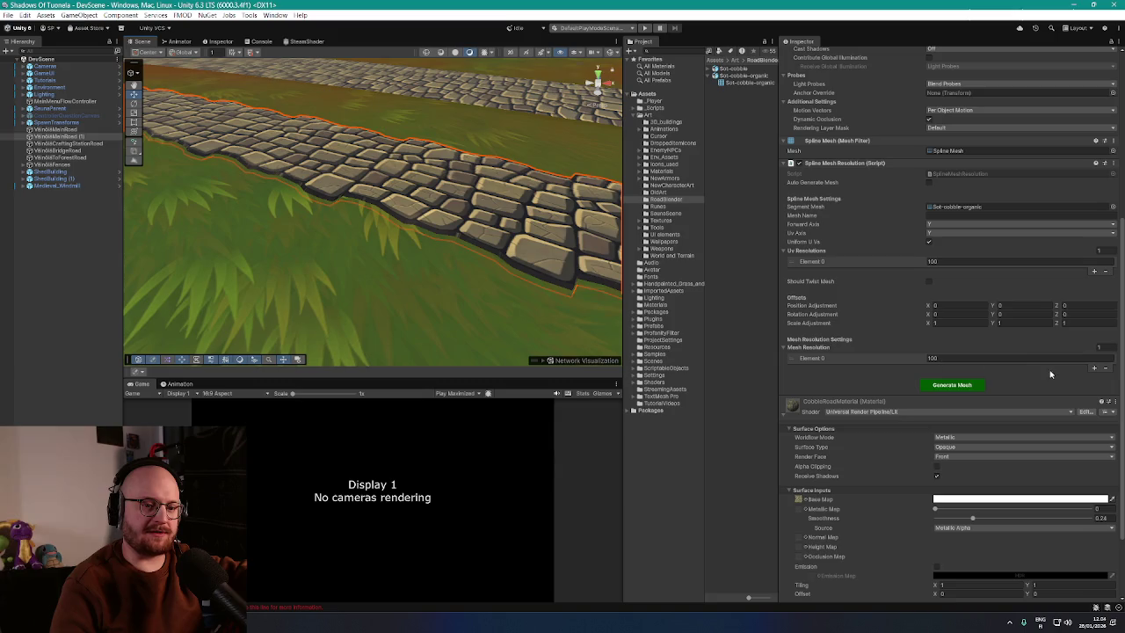
{"action": "mouse_move", "coordinate": [825, 362]}
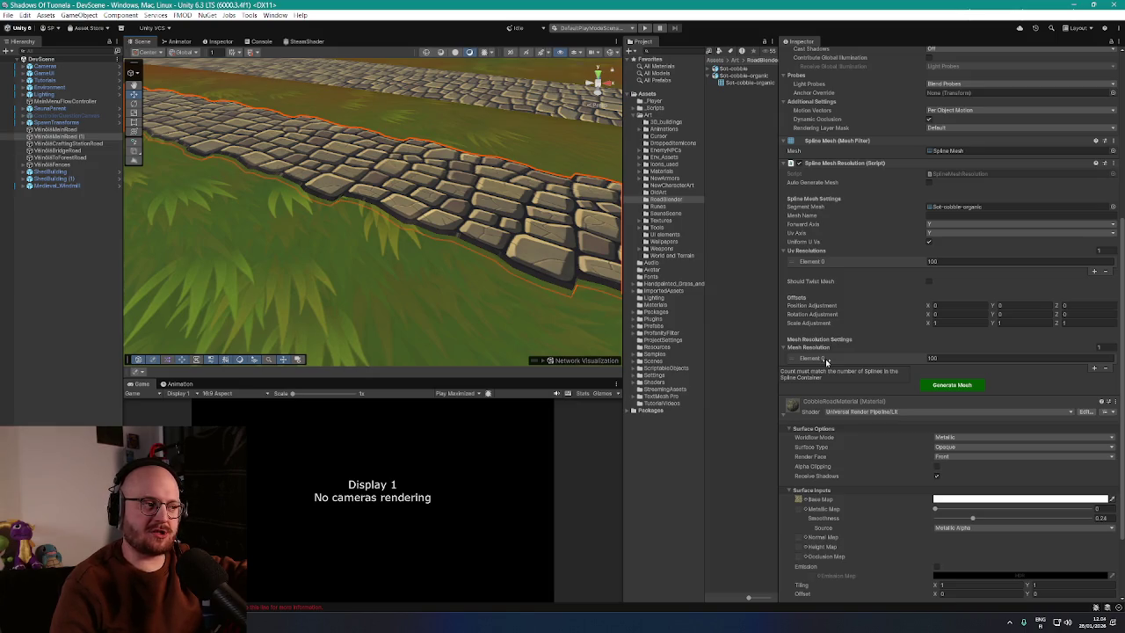
{"action": "scroll", "coordinate": [843, 358], "scroll_direction": "up", "scroll_amount": 5}
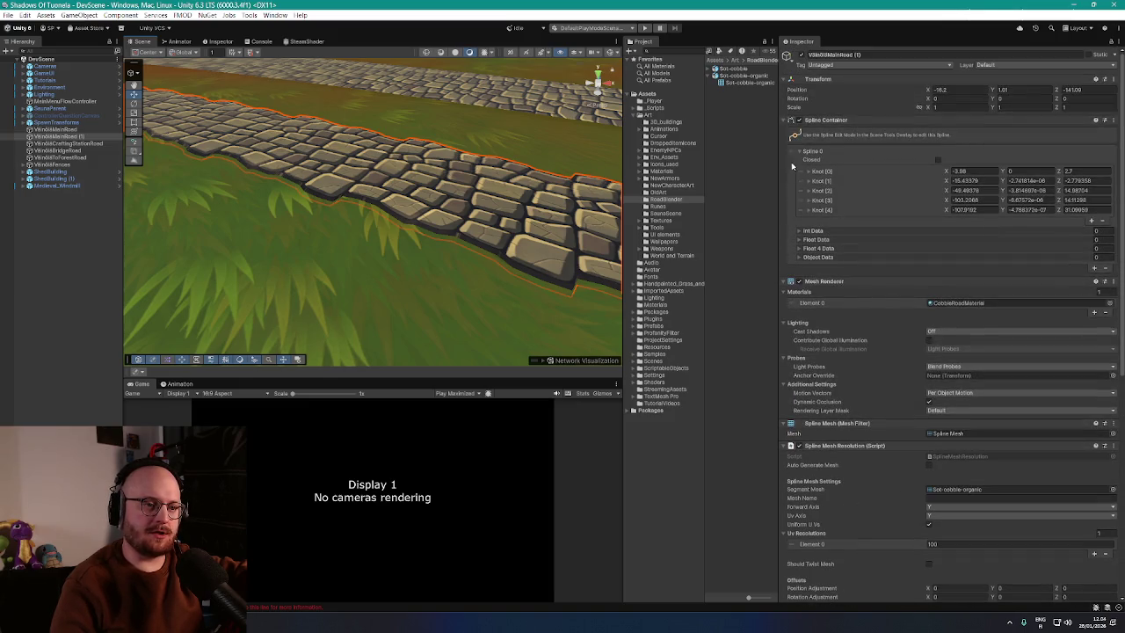
{"action": "scroll", "coordinate": [838, 306], "scroll_direction": "down", "scroll_amount": 3}
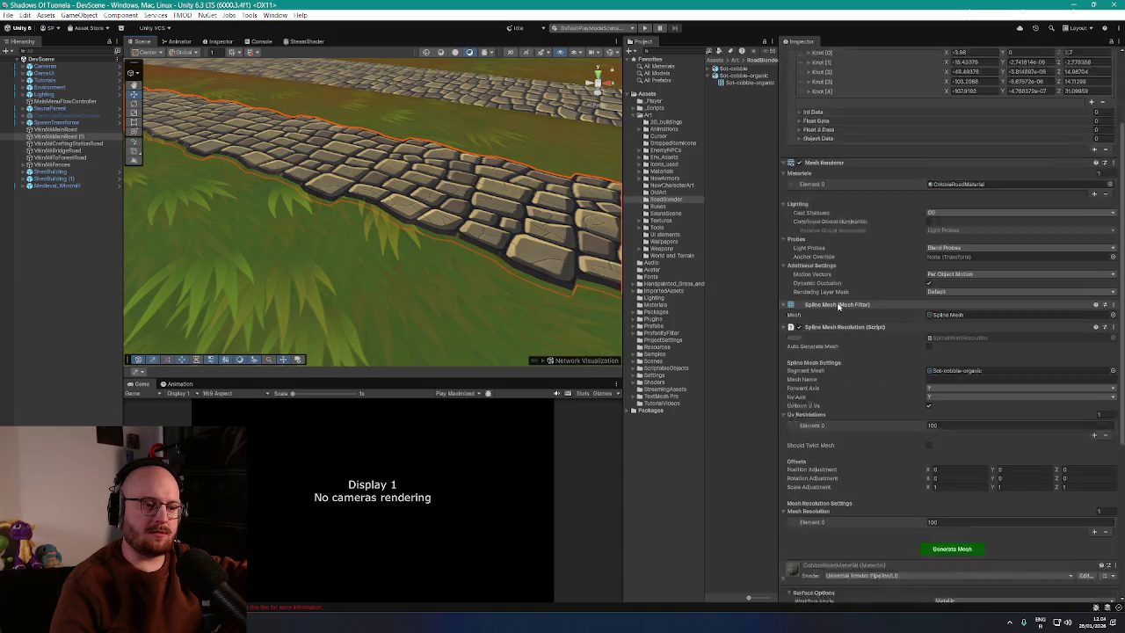
{"action": "scroll", "coordinate": [839, 308], "scroll_direction": "up", "scroll_amount": 3}
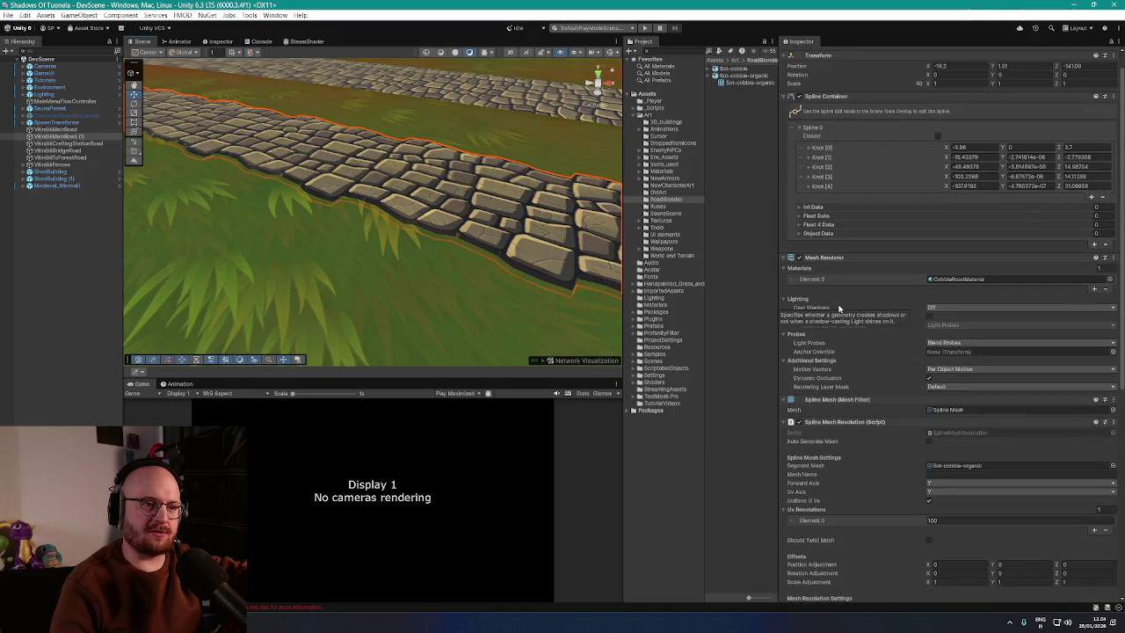
{"action": "scroll", "coordinate": [839, 307], "scroll_direction": "down", "scroll_amount": 3}
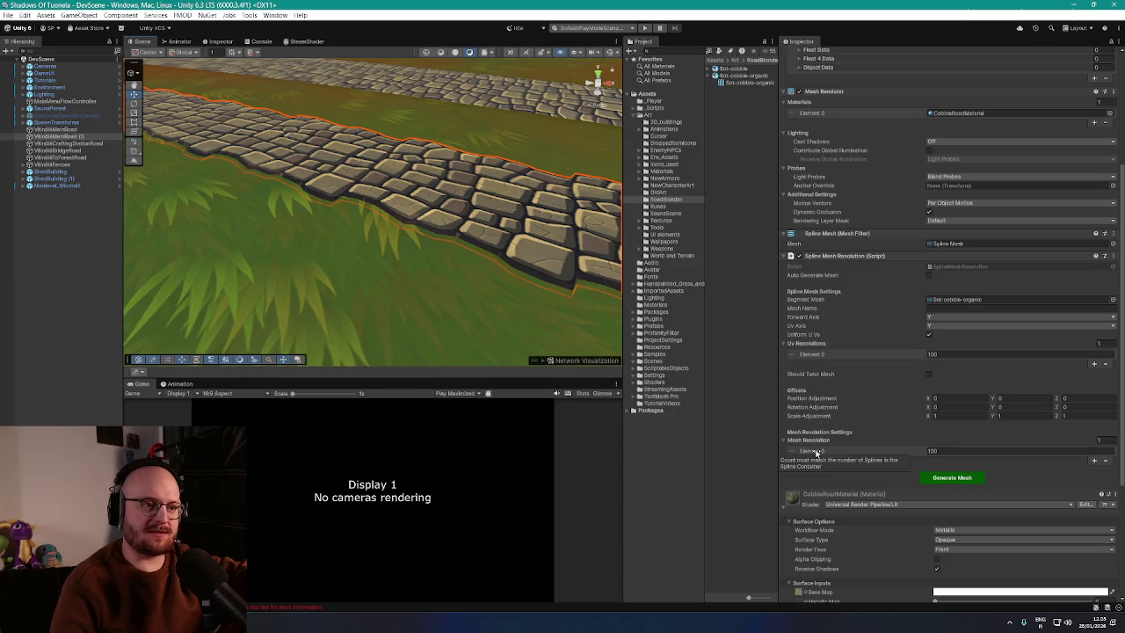
{"action": "scroll", "coordinate": [921, 439], "scroll_direction": "down", "scroll_amount": 1}
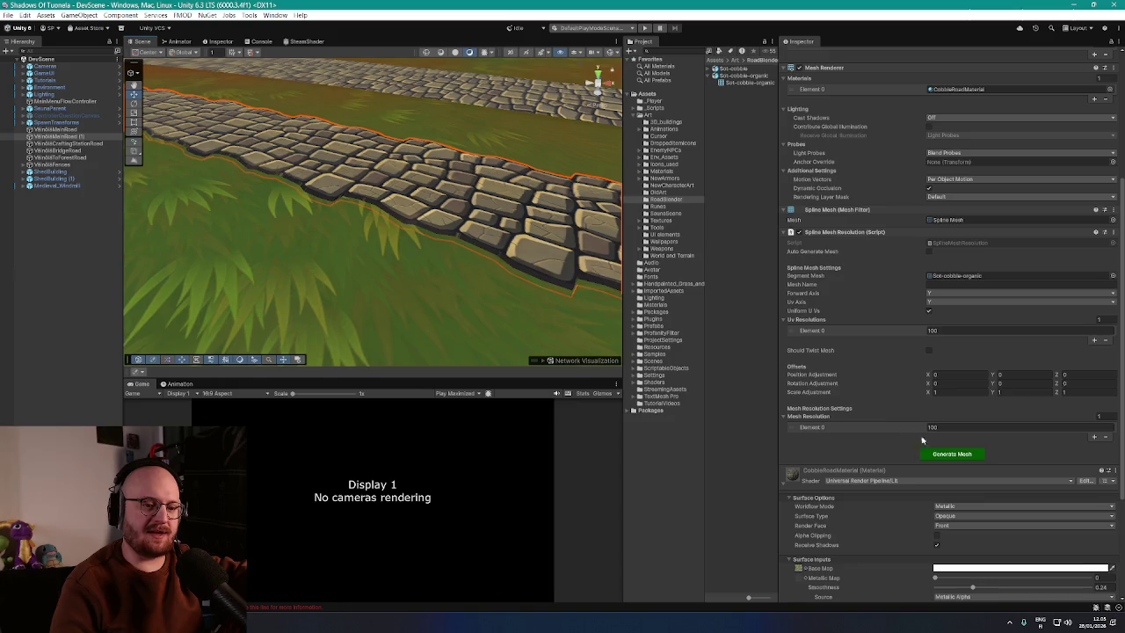
Step: Add four more Mesh Resolution entries for five in total
{"action": "left_click", "coordinate": [1095, 437]}
{"action": "left_click", "coordinate": [1094, 446]}
{"action": "left_click", "coordinate": [1096, 456]}
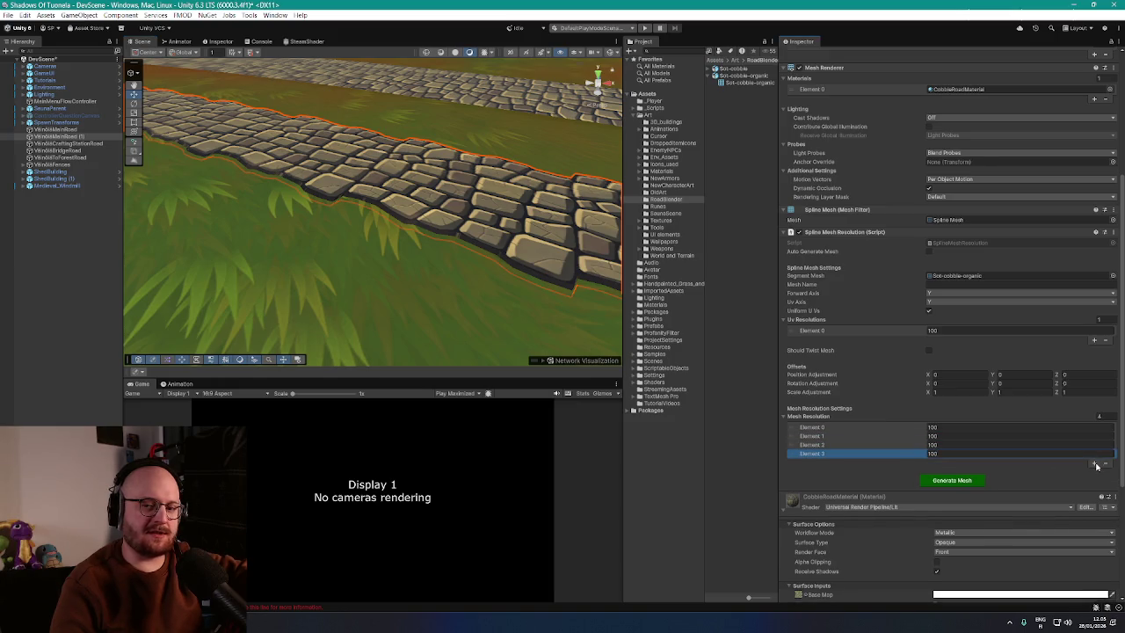
{"action": "left_click", "coordinate": [1095, 464]}
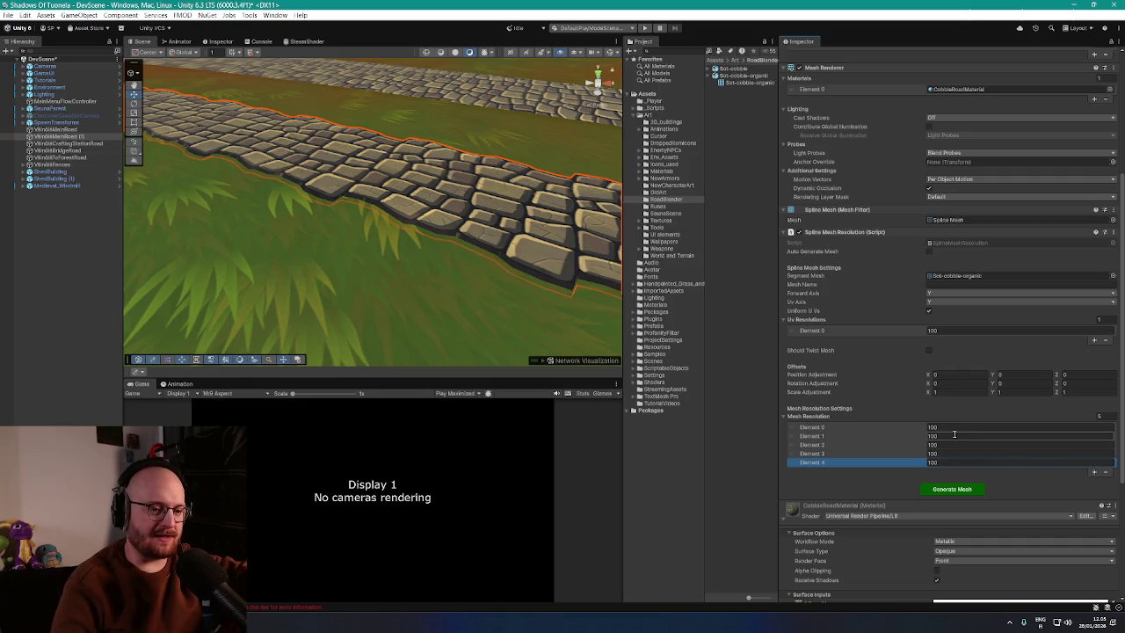
Step: Set Mesh Resolution Elements 1–4 to 80, 50, 100, 80 and regenerate the road mesh
{"action": "left_click", "coordinate": [954, 436]}
{"action": "type", "text": "80"}
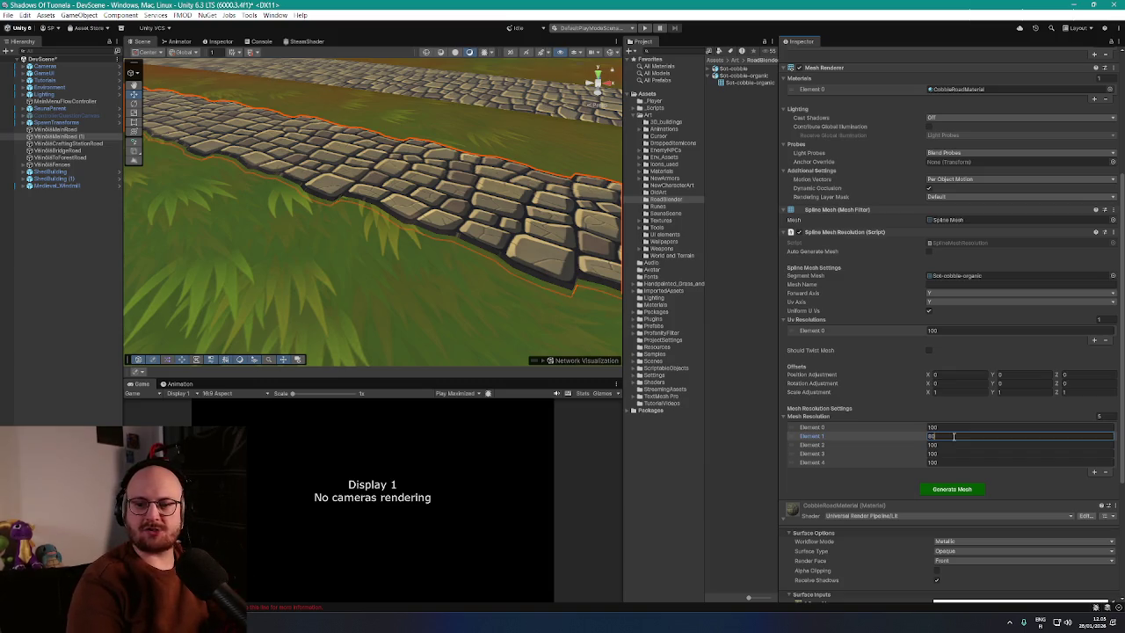
{"action": "key", "text": "Tab"}
{"action": "type", "text": "0"}
{"action": "key", "text": "Tab"}
{"action": "key", "text": "Tab"}
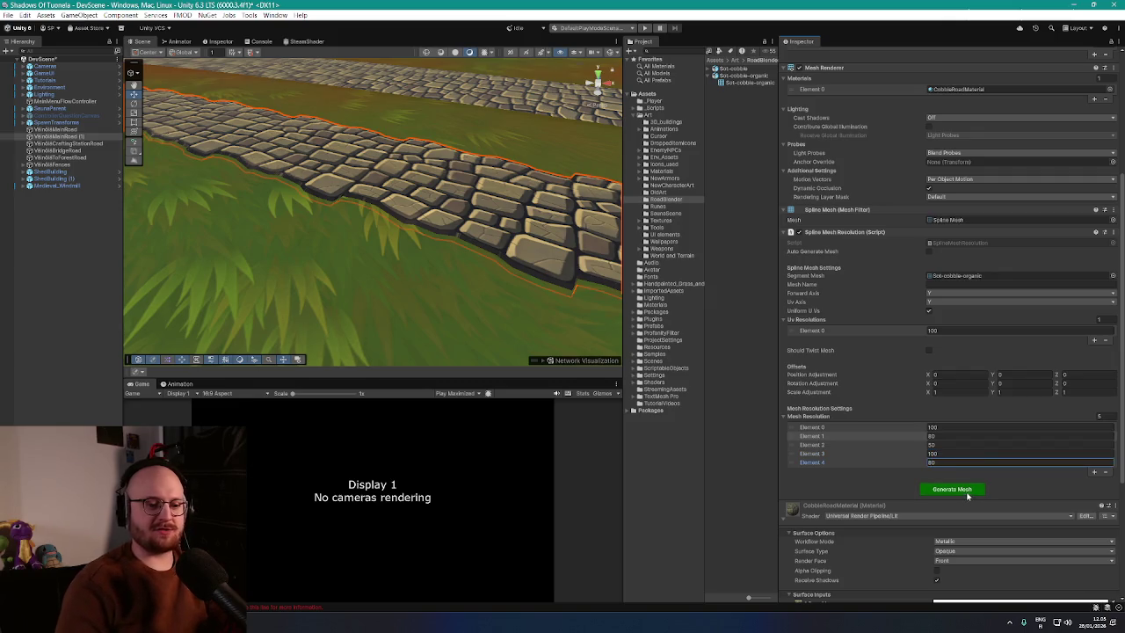
{"action": "left_click", "coordinate": [952, 489]}
Step: Orbit around the regenerated curving road and select the Element 1 entry
{"action": "mouse_move", "coordinate": [571, 308]}
{"action": "left_mouse_down"}
{"action": "mouse_move", "coordinate": [650, 264]}
{"action": "mouse_move", "coordinate": [693, 278]}
{"action": "mouse_move", "coordinate": [681, 242]}
{"action": "left_mouse_up"}
{"action": "mouse_move", "coordinate": [563, 264]}
{"action": "left_mouse_down"}
{"action": "mouse_move", "coordinate": [527, 272]}
{"action": "mouse_move", "coordinate": [560, 263]}
{"action": "mouse_move", "coordinate": [360, 246]}
{"action": "left_mouse_up"}
{"action": "left_click", "coordinate": [795, 435]}
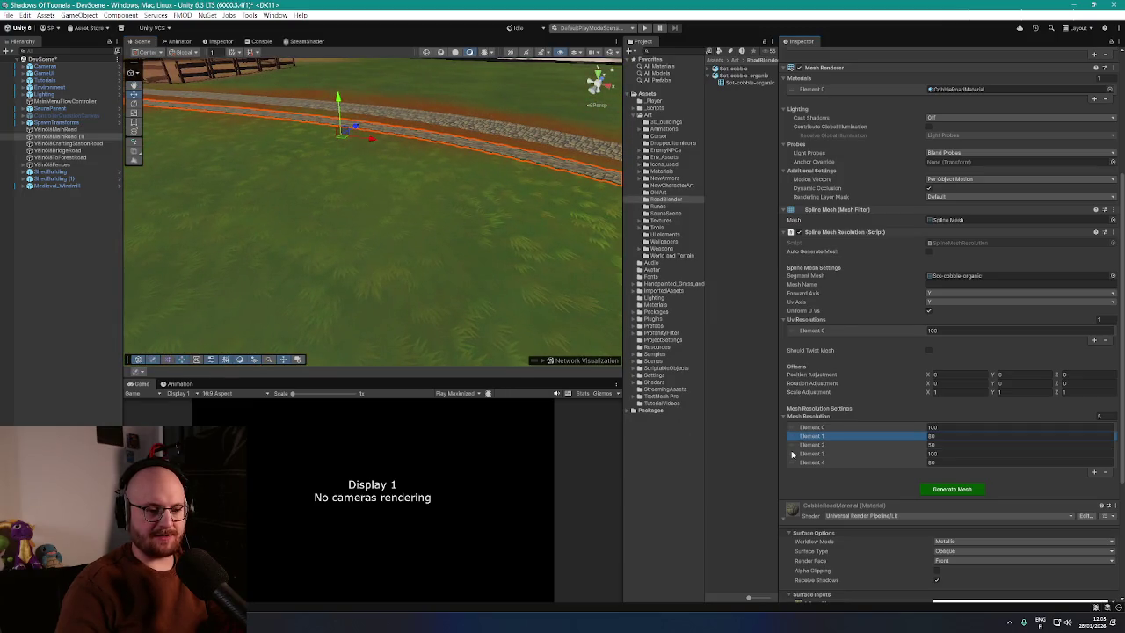
Step: Remove Mesh Resolution Elements 1–4, toggle Should Twist Mesh, and regenerate the road mesh
{"action": "left_click", "coordinate": [795, 462], "text": "shift"}
{"action": "left_click", "coordinate": [1105, 473]}
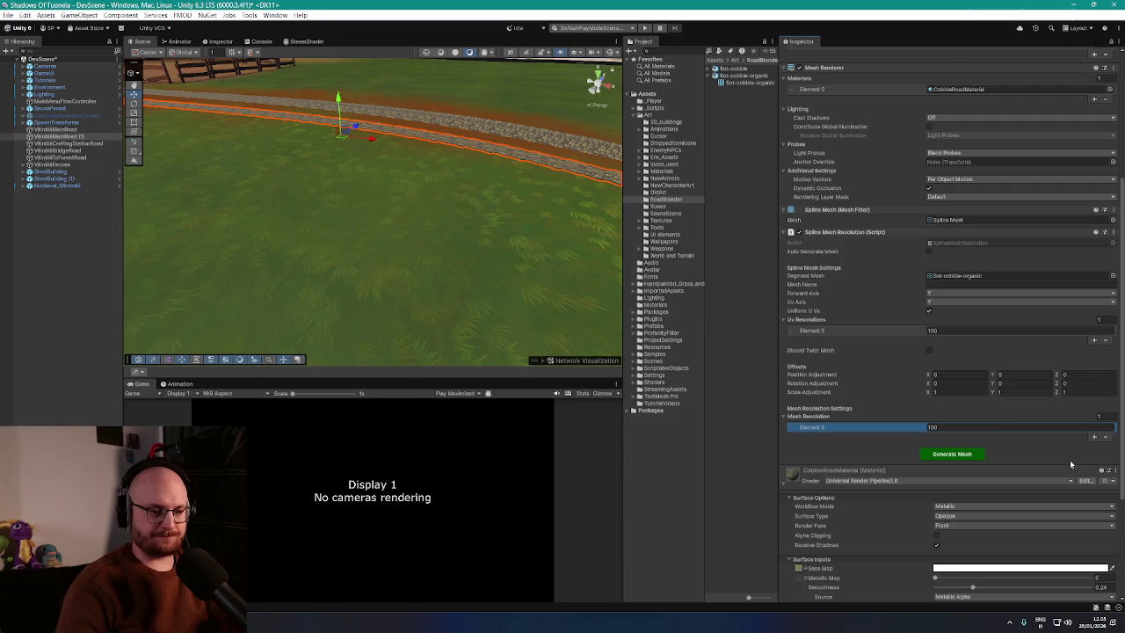
{"action": "left_click", "coordinate": [928, 350]}
{"action": "scroll", "coordinate": [527, 201], "scroll_direction": "up", "scroll_amount": 5}
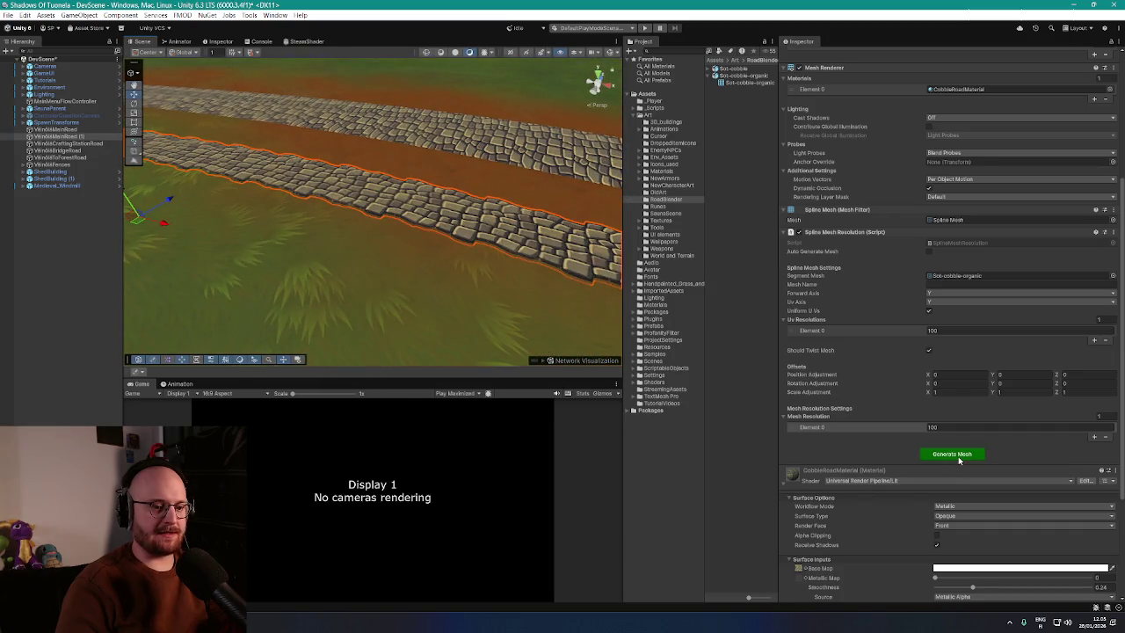
{"action": "left_click", "coordinate": [958, 455]}
{"action": "mouse_move", "coordinate": [484, 237]}
{"action": "left_mouse_down"}
{"action": "mouse_move", "coordinate": [577, 266]}
{"action": "mouse_move", "coordinate": [597, 243]}
{"action": "mouse_move", "coordinate": [733, 251]}
{"action": "left_mouse_up"}
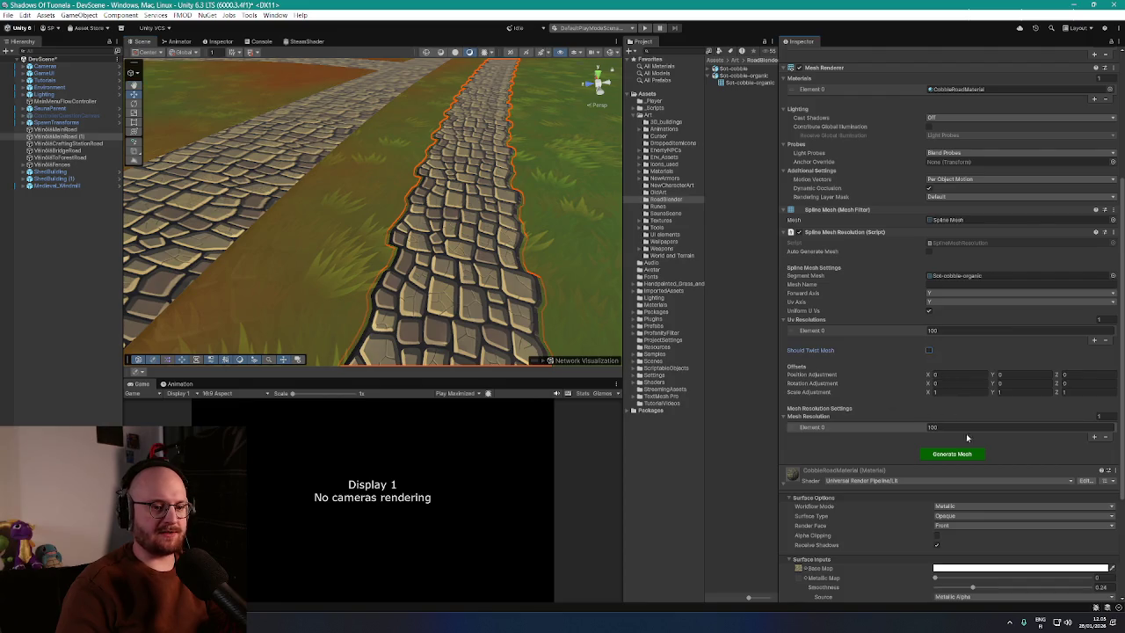
{"action": "mouse_move", "coordinate": [457, 230]}
{"action": "left_mouse_down"}
{"action": "mouse_move", "coordinate": [256, 231]}
{"action": "mouse_move", "coordinate": [263, 211]}
{"action": "left_mouse_up"}
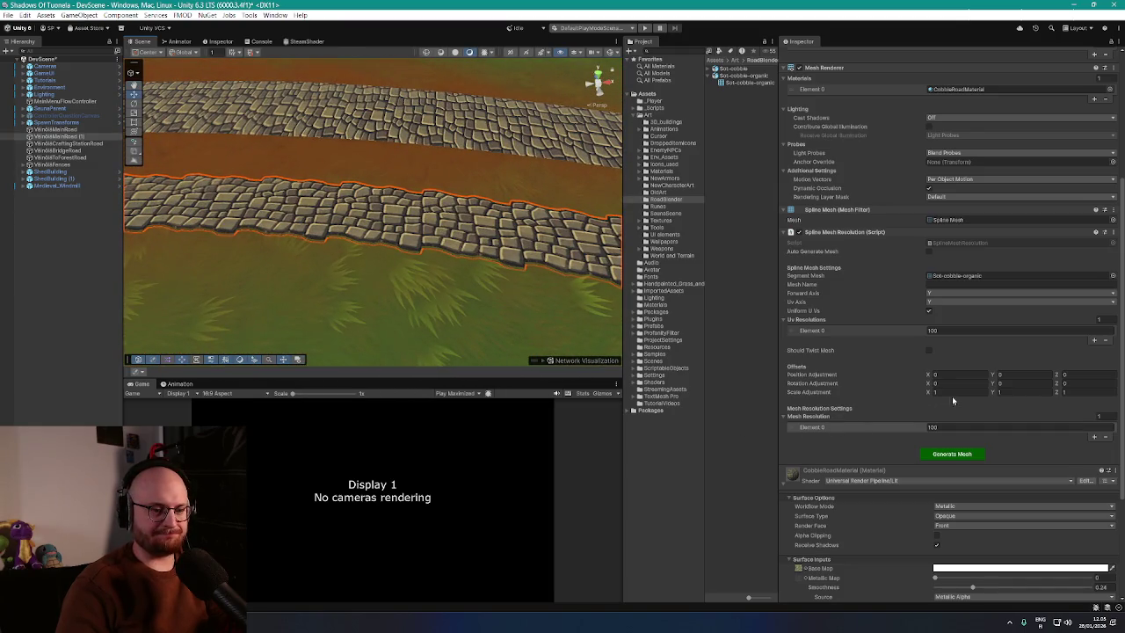
Step: Set Scale Adjustment X, Y and Z to 2 and regenerate the cobble road mesh
{"action": "type", "text": "2"}
{"action": "key", "text": "Tab"}
{"action": "type", "text": "2"}
{"action": "key", "text": "Tab"}
{"action": "type", "text": "2"}
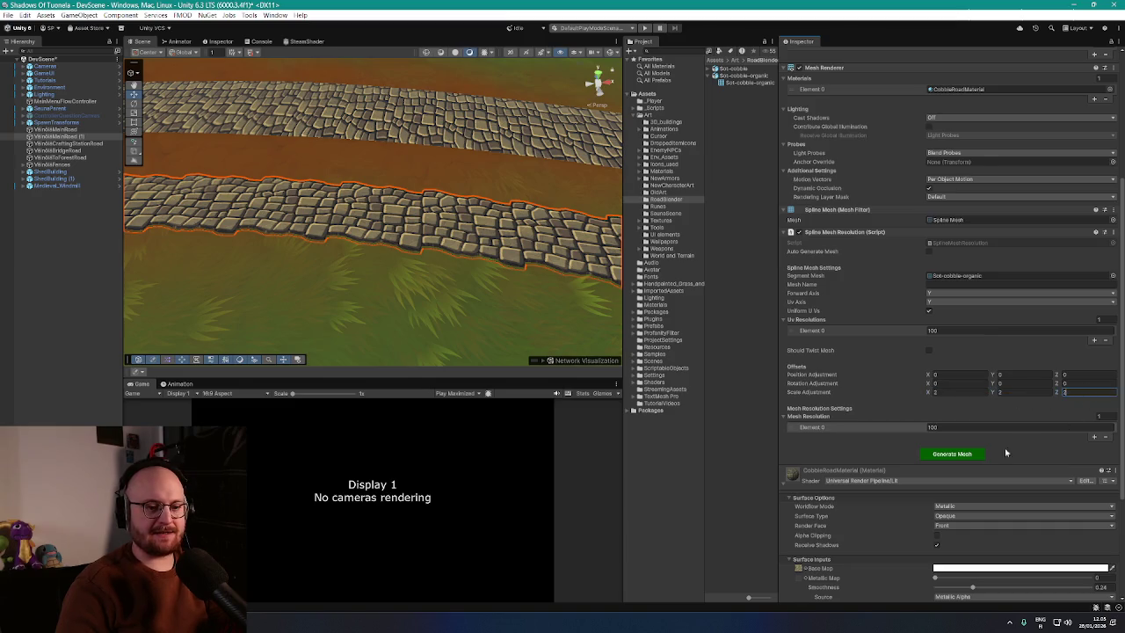
{"action": "left_click", "coordinate": [964, 454]}
{"action": "mouse_move", "coordinate": [356, 215]}
{"action": "left_mouse_down"}
{"action": "mouse_move", "coordinate": [347, 211]}
{"action": "mouse_move", "coordinate": [397, 251]}
{"action": "mouse_move", "coordinate": [377, 165]}
{"action": "mouse_move", "coordinate": [472, 237]}
{"action": "mouse_move", "coordinate": [377, 221]}
{"action": "mouse_move", "coordinate": [457, 200]}
{"action": "left_mouse_up"}
{"action": "scroll", "coordinate": [1019, 88], "scroll_direction": "up", "scroll_amount": 5}
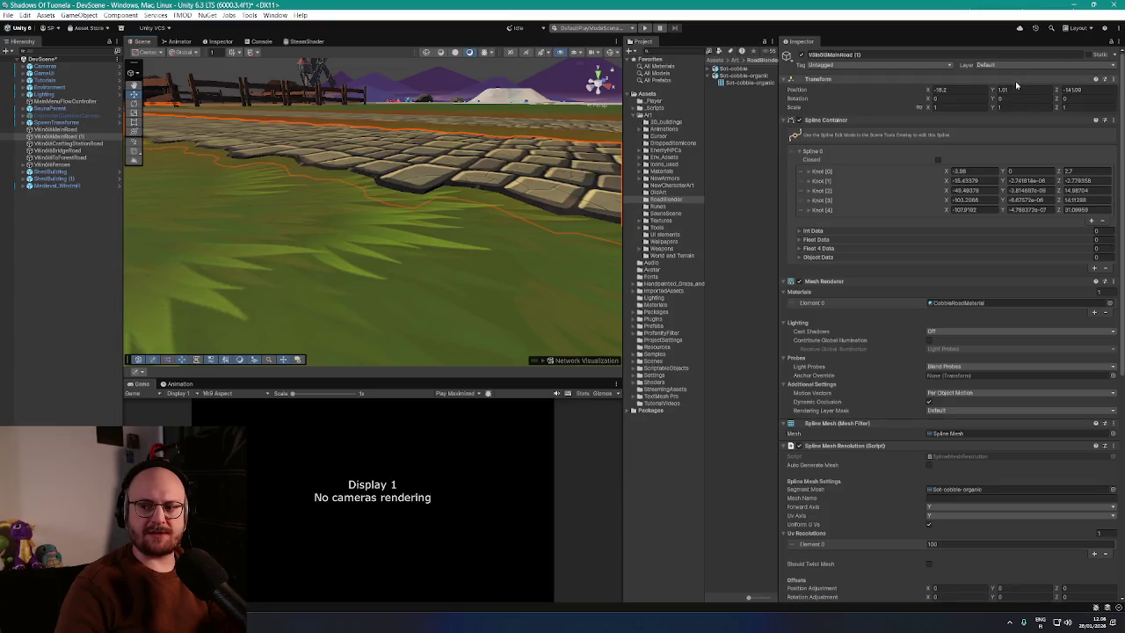
{"action": "scroll", "coordinate": [943, 428], "scroll_direction": "down", "scroll_amount": 6}
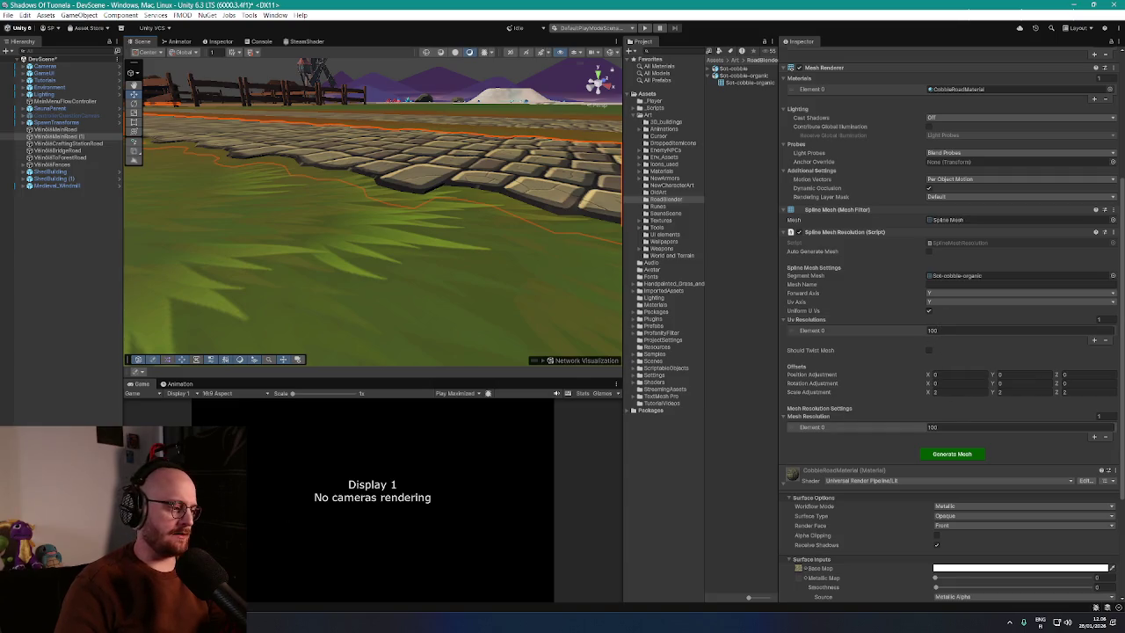
Step: Switch to the browser to keep the Final Fantasy VII music video playing, then return to Unity
{"action": "key", "text": "alt+Tab"}
{"action": "left_click", "coordinate": [206, 13]}
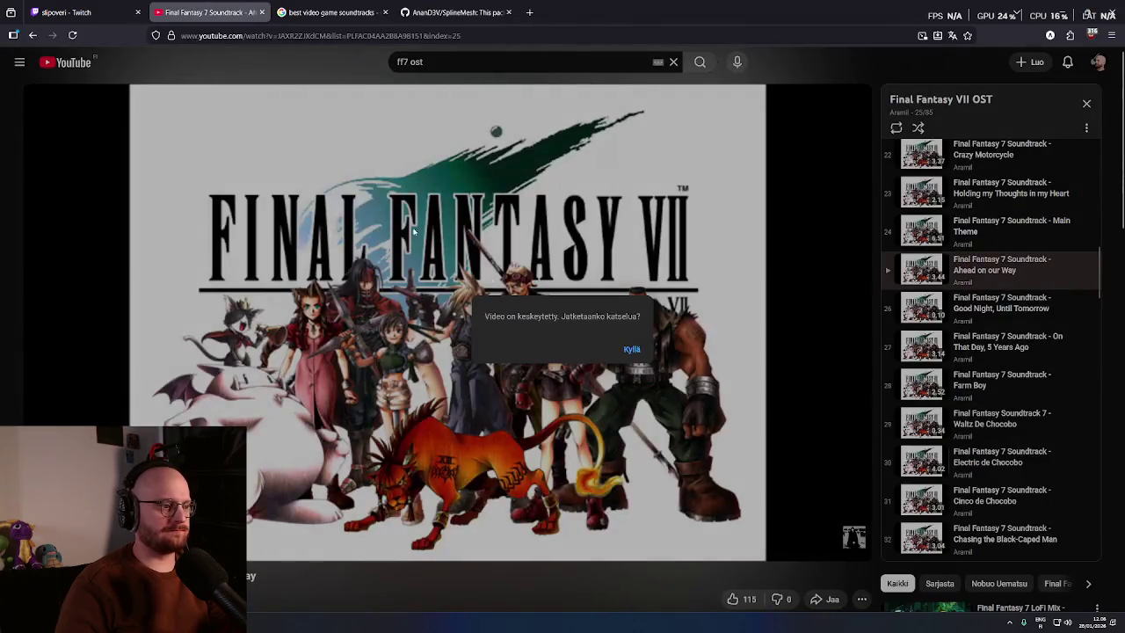
{"action": "left_click", "coordinate": [629, 350]}
{"action": "key", "text": "alt+Tab"}
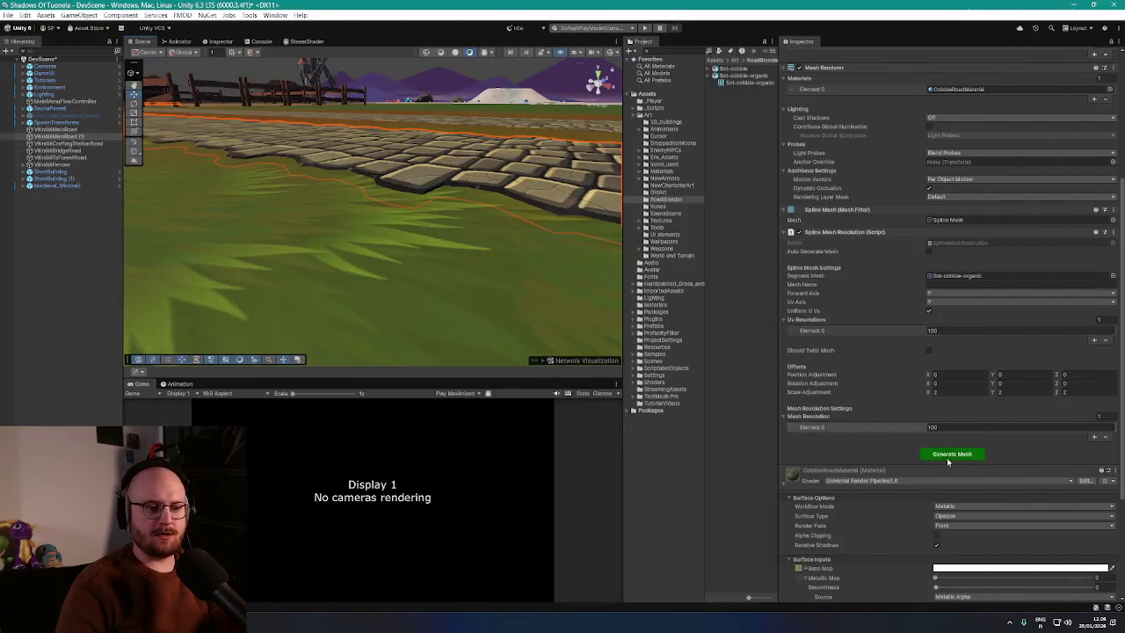
Step: Set UV Resolutions and Mesh Resolution Element 0 to 50, regenerate, and inspect the road from above
{"action": "scroll", "coordinate": [970, 440], "scroll_direction": "down", "scroll_amount": 3}
{"action": "left_click", "coordinate": [964, 236]}
{"action": "type", "text": "50"}
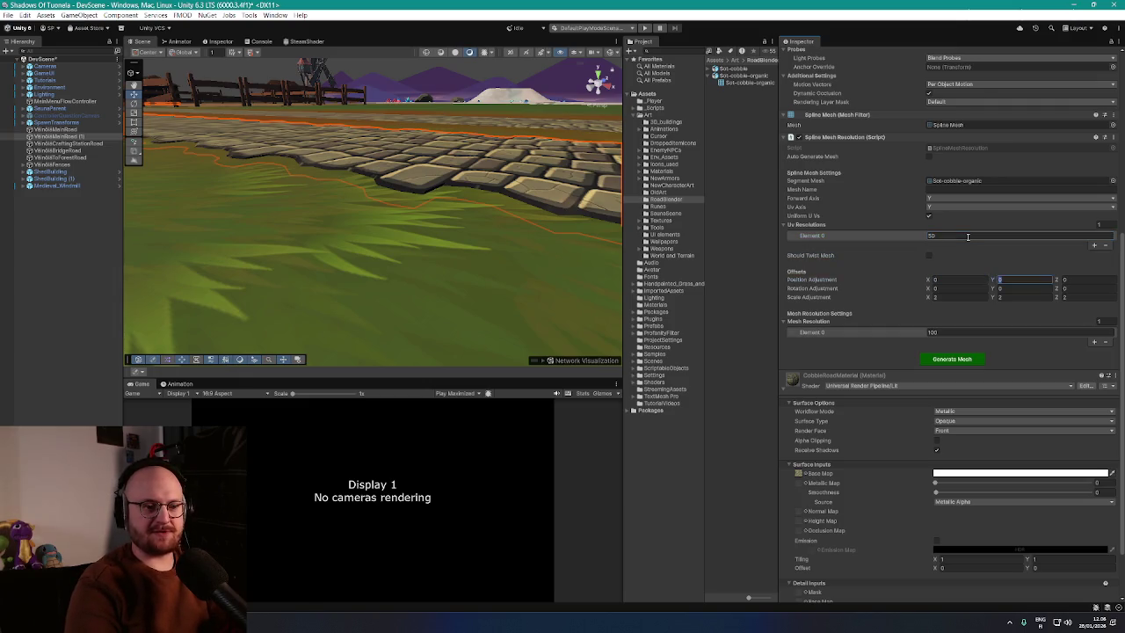
{"action": "left_click", "coordinate": [953, 332]}
{"action": "type", "text": "50"}
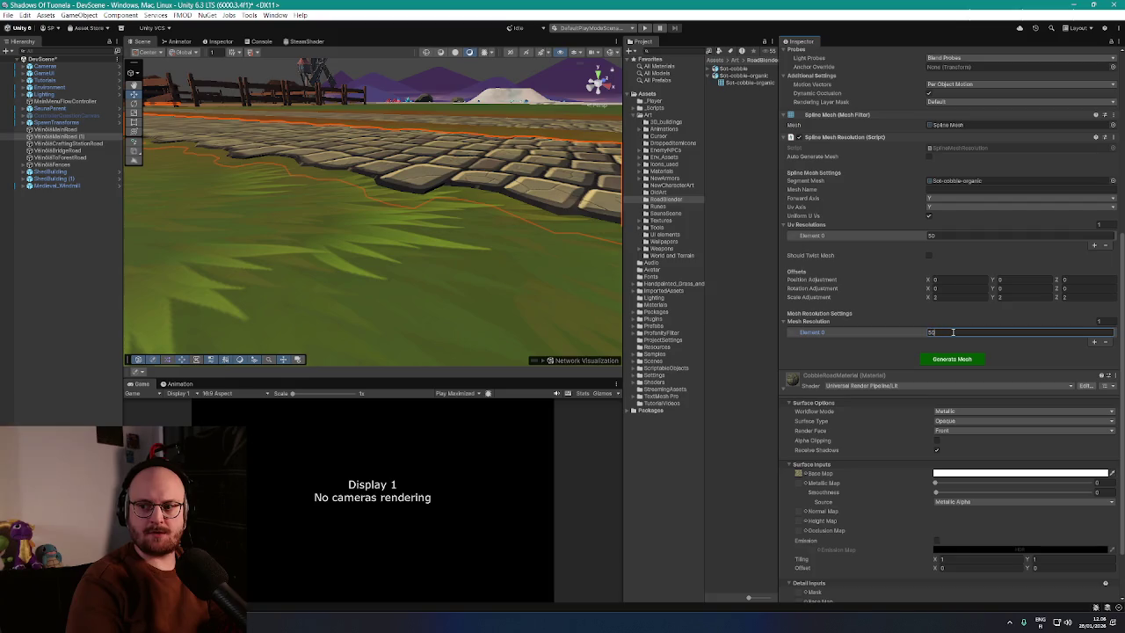
{"action": "left_click", "coordinate": [951, 358]}
{"action": "mouse_move", "coordinate": [369, 211]}
{"action": "left_mouse_down"}
{"action": "mouse_move", "coordinate": [392, 224]}
{"action": "mouse_move", "coordinate": [475, 223]}
{"action": "mouse_move", "coordinate": [263, 175]}
{"action": "mouse_move", "coordinate": [481, 215]}
{"action": "mouse_move", "coordinate": [460, 212]}
{"action": "left_mouse_up"}
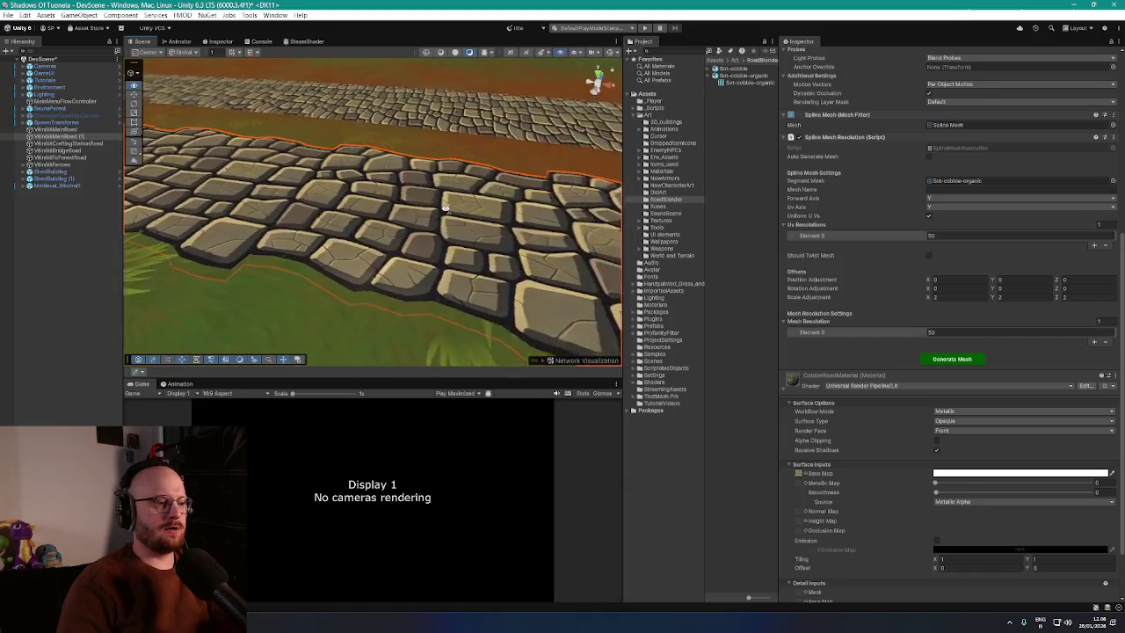
{"action": "mouse_move", "coordinate": [422, 203]}
{"action": "left_mouse_down"}
{"action": "mouse_move", "coordinate": [319, 195]}
{"action": "mouse_move", "coordinate": [354, 183]}
{"action": "mouse_move", "coordinate": [482, 192]}
{"action": "mouse_move", "coordinate": [395, 178]}
{"action": "mouse_move", "coordinate": [453, 237]}
{"action": "mouse_move", "coordinate": [420, 223]}
{"action": "left_mouse_up"}
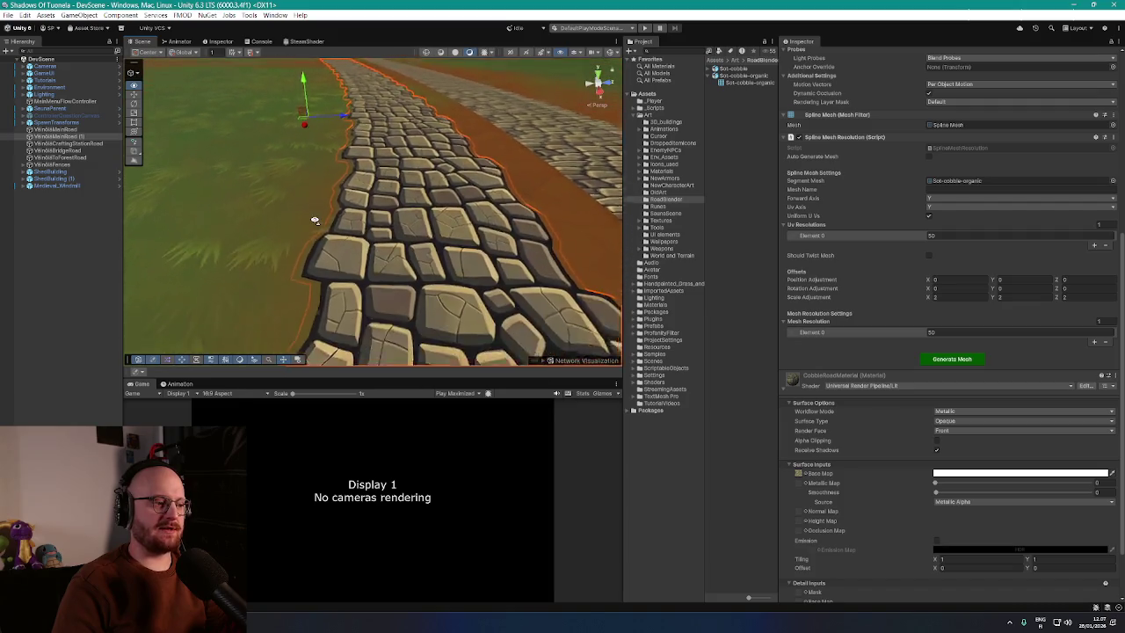
{"action": "mouse_move", "coordinate": [353, 222]}
{"action": "left_mouse_down"}
{"action": "mouse_move", "coordinate": [476, 227]}
{"action": "mouse_move", "coordinate": [460, 223]}
{"action": "left_mouse_up"}
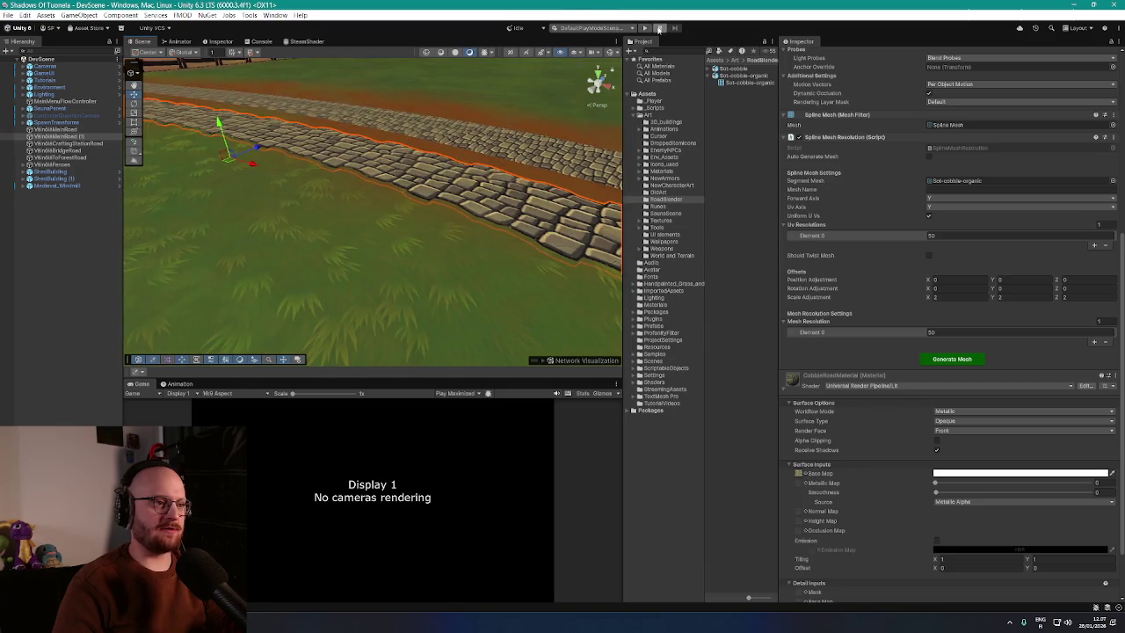
Step: Enter Play mode, host a LAN game, and walk the player down the cobble path toward the bridge
{"action": "left_click", "coordinate": [646, 28]}
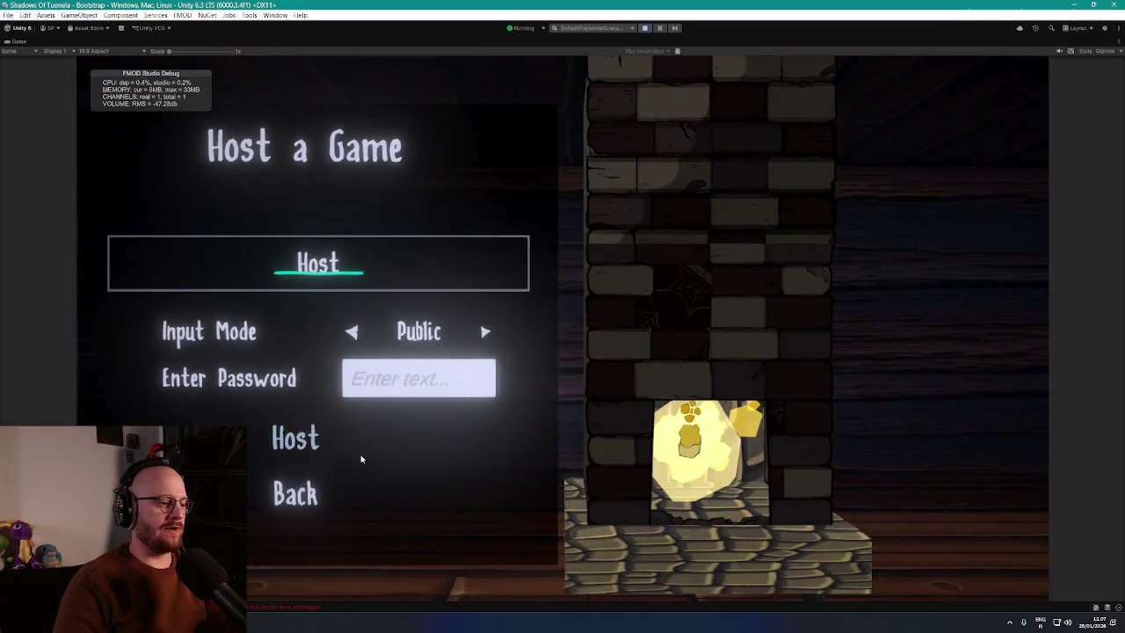
{"action": "left_click", "coordinate": [368, 441]}
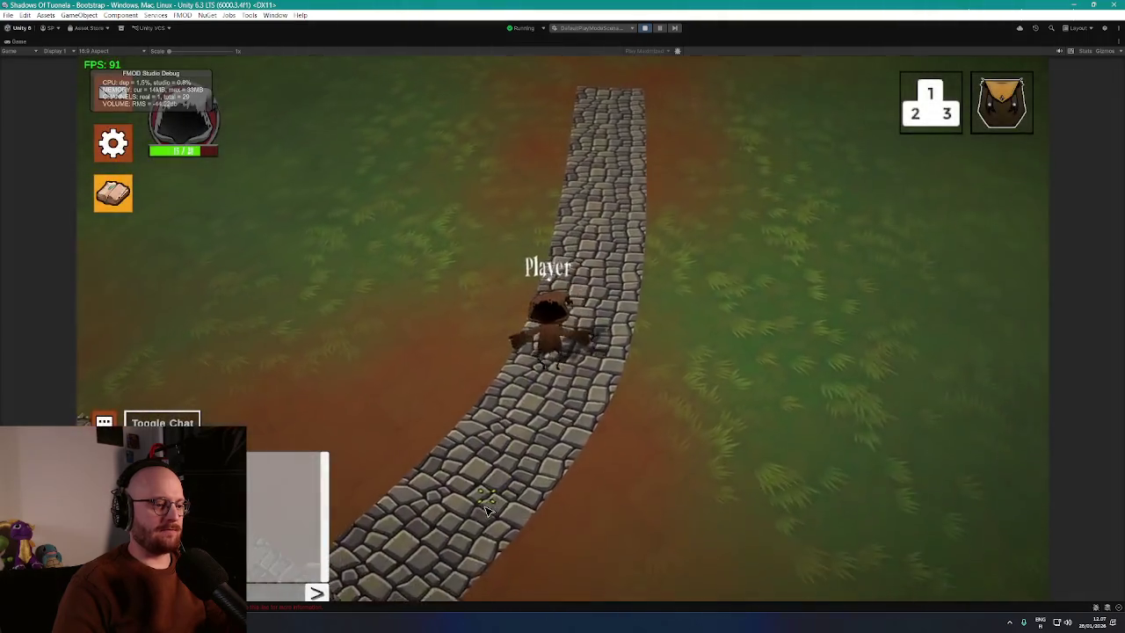
{"action": "key", "text": "s"}
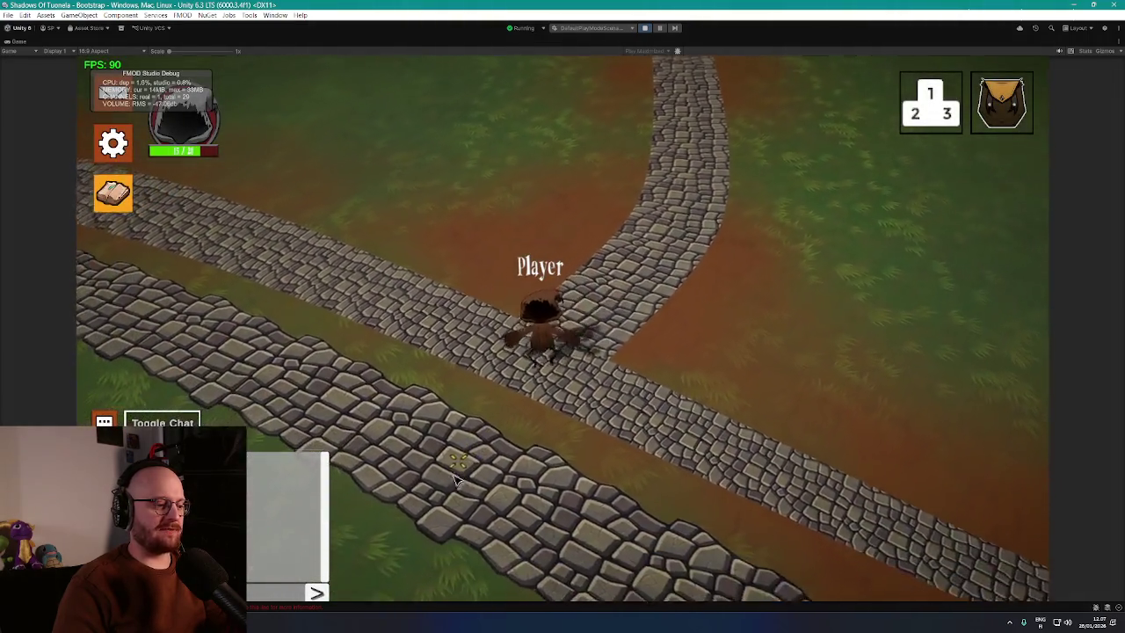
{"action": "key", "text": "d"}
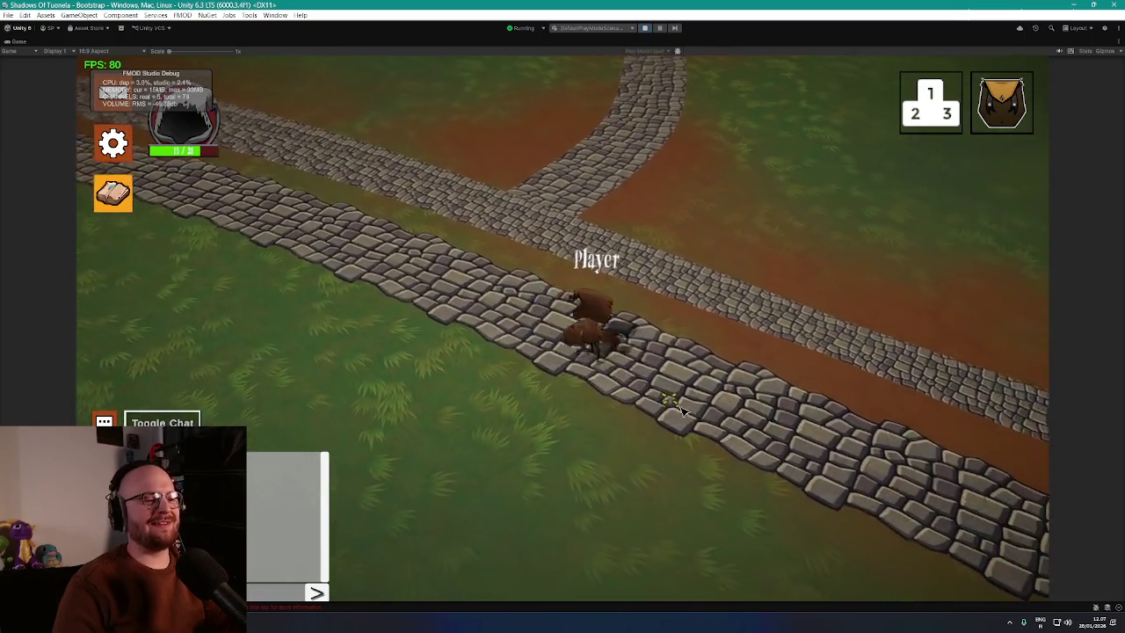
{"action": "key", "text": "d"}
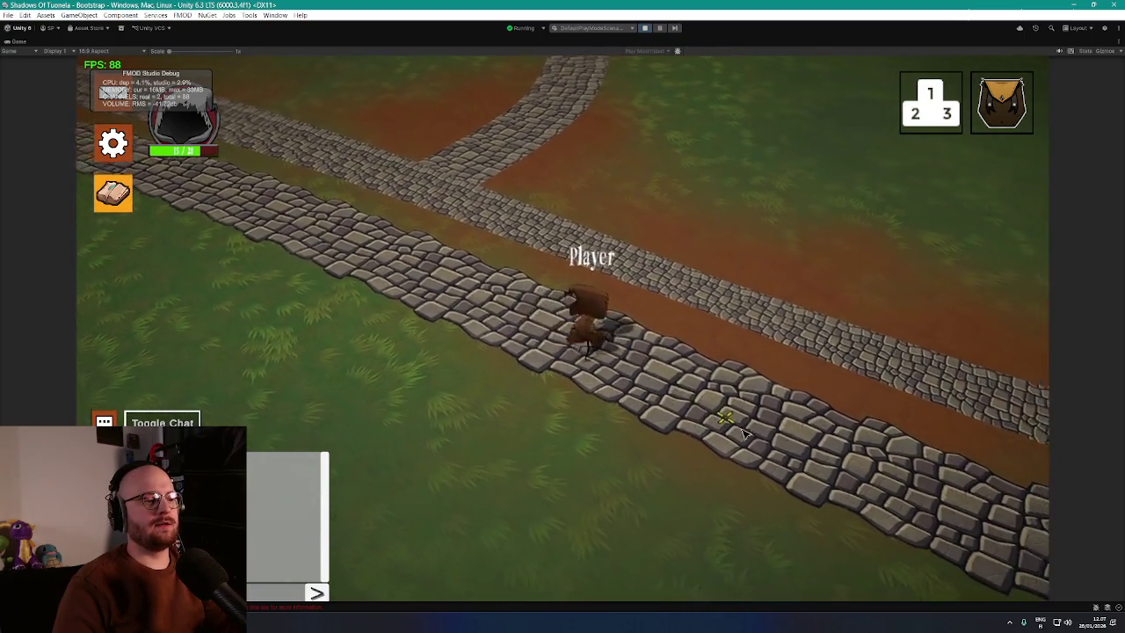
{"action": "key", "text": "d"}
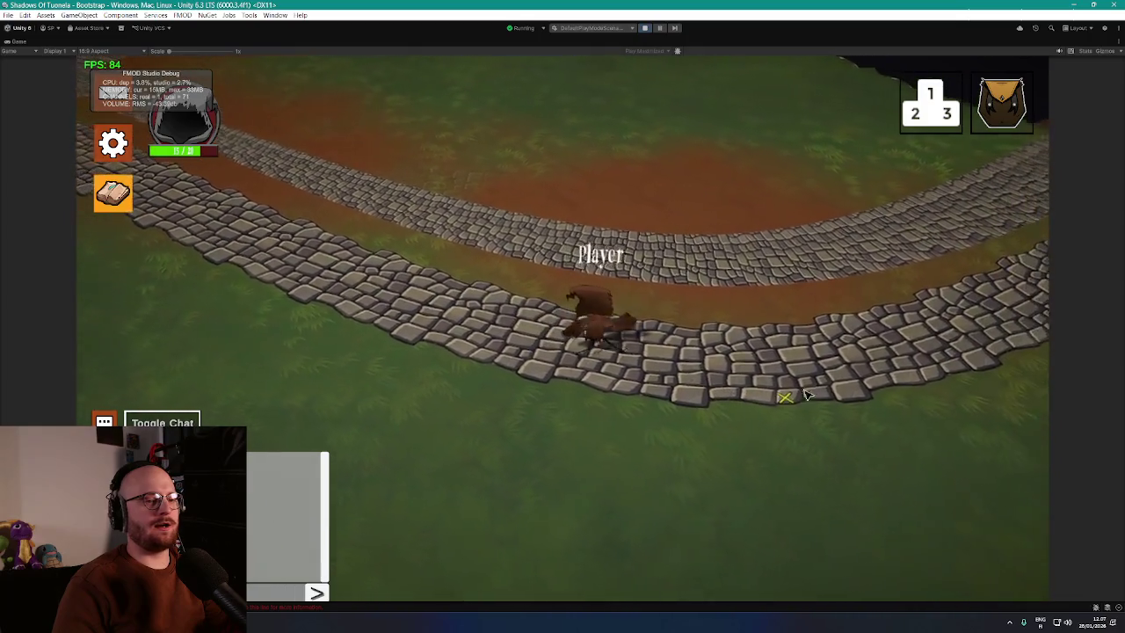
{"action": "key", "text": "d"}
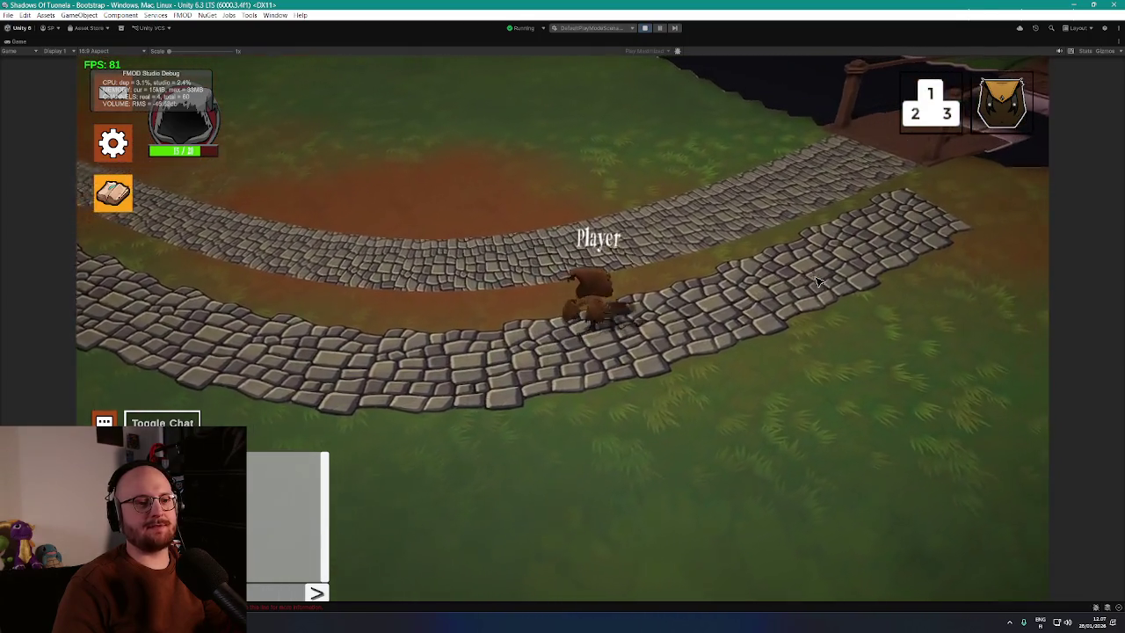
{"action": "key", "text": "d"}
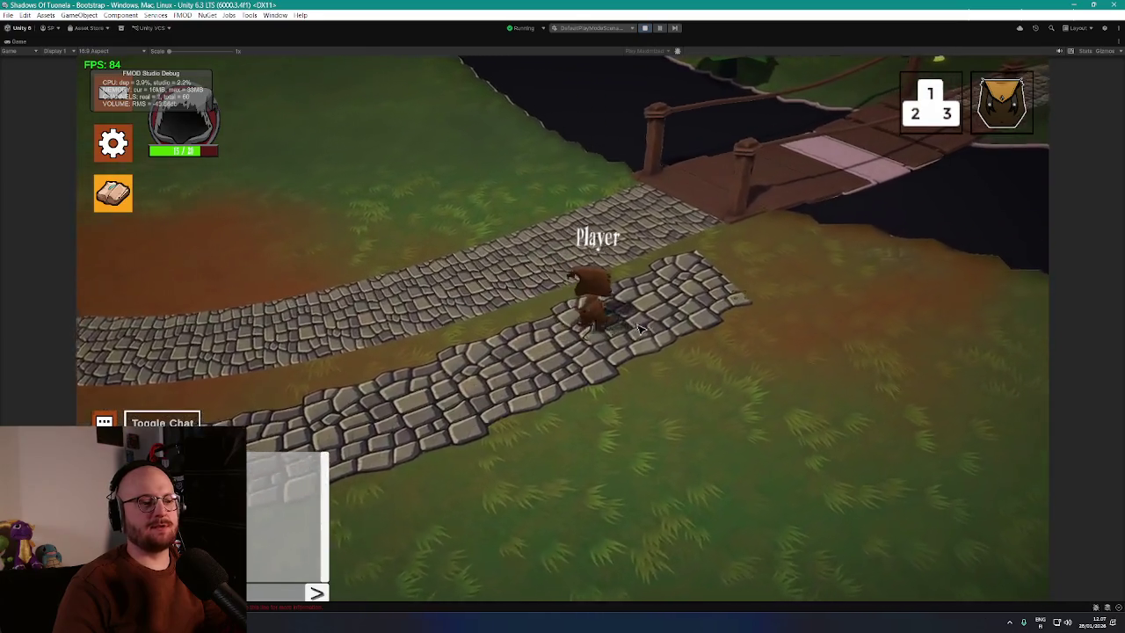
Step: Click-move the player along the road and onto the grass, then exit Play mode
{"action": "left_click", "coordinate": [478, 397]}
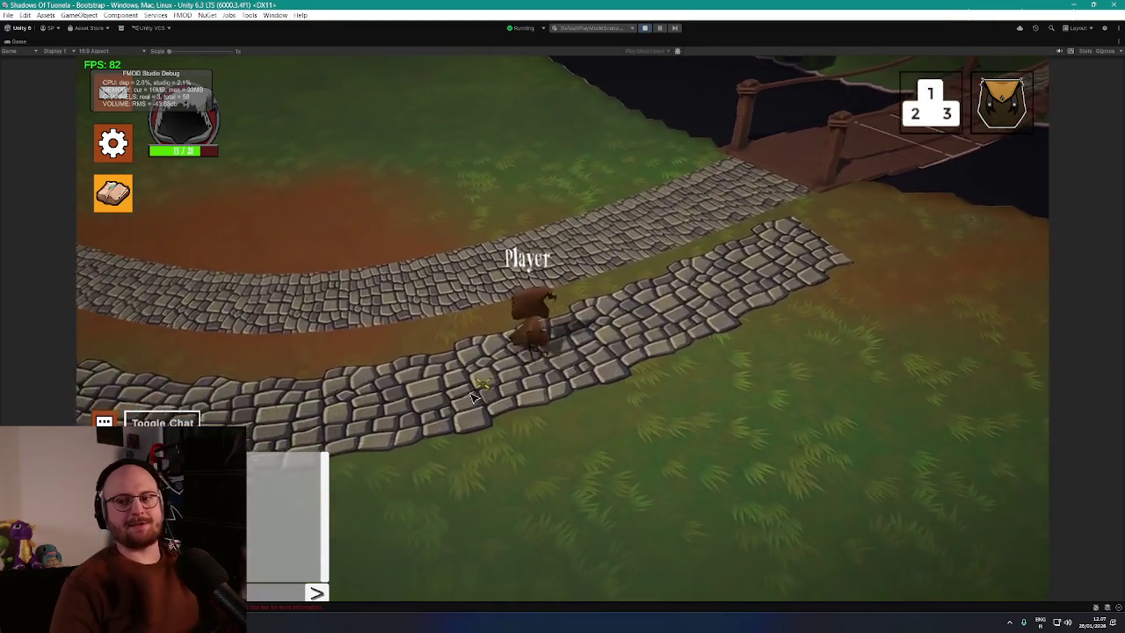
{"action": "left_click", "coordinate": [378, 376]}
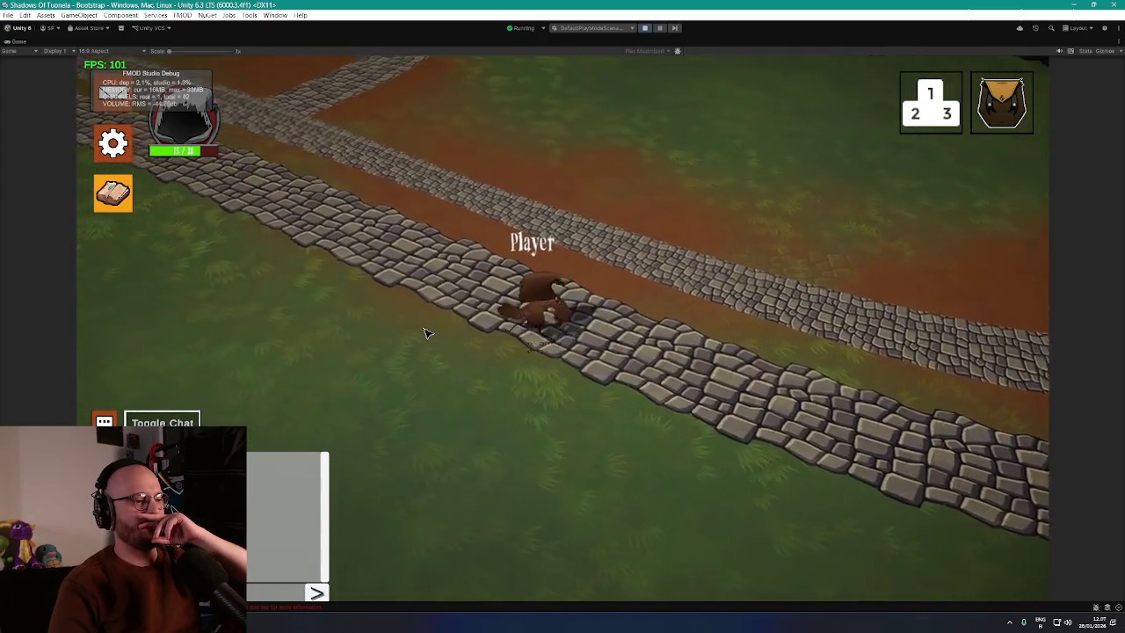
{"action": "left_click", "coordinate": [446, 257]}
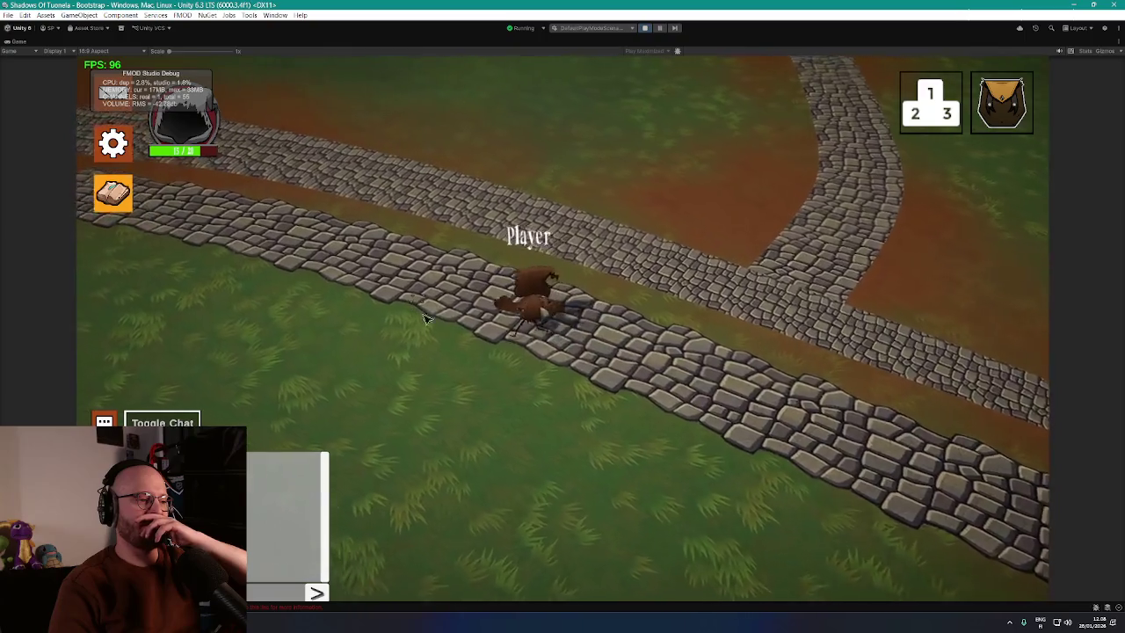
{"action": "left_click", "coordinate": [516, 346]}
{"action": "left_click", "coordinate": [648, 395]}
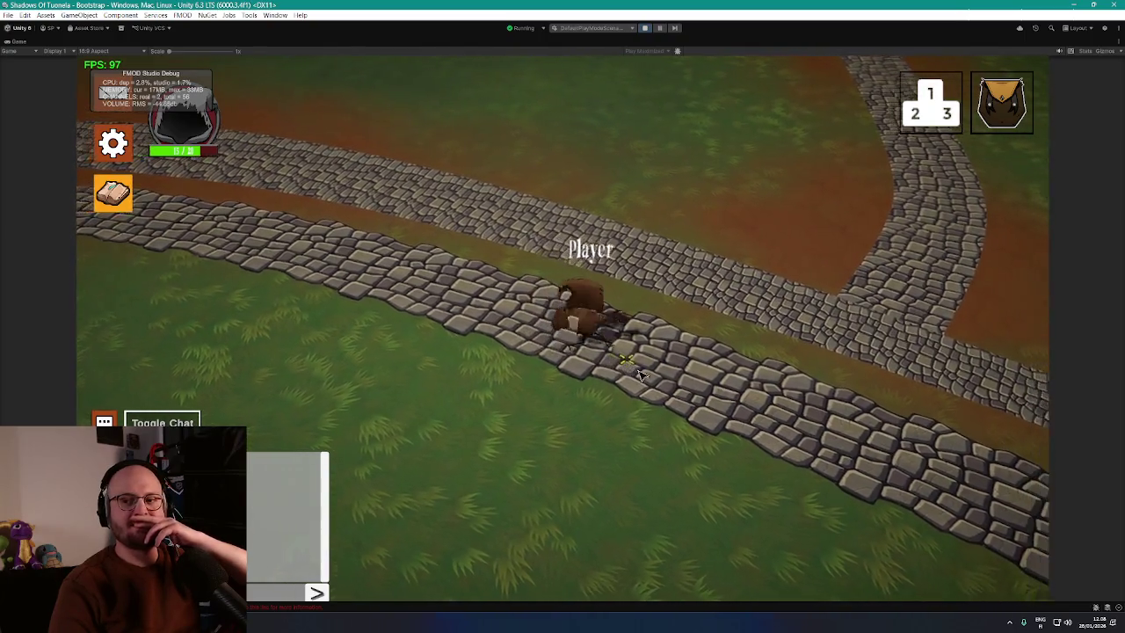
{"action": "left_click", "coordinate": [525, 430]}
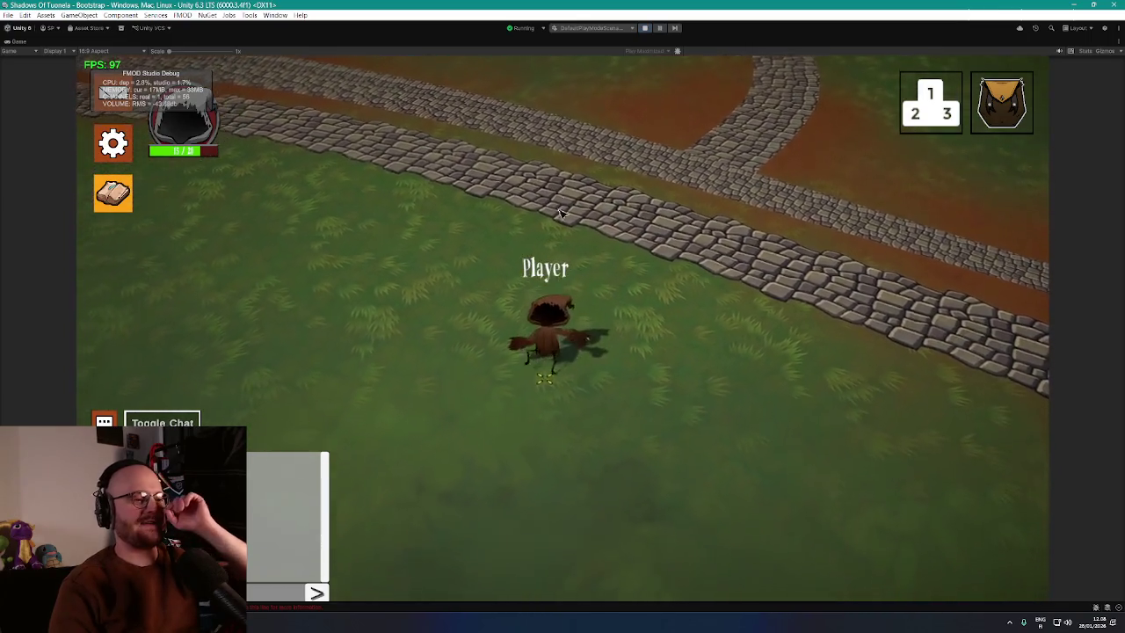
{"action": "left_click", "coordinate": [644, 28]}
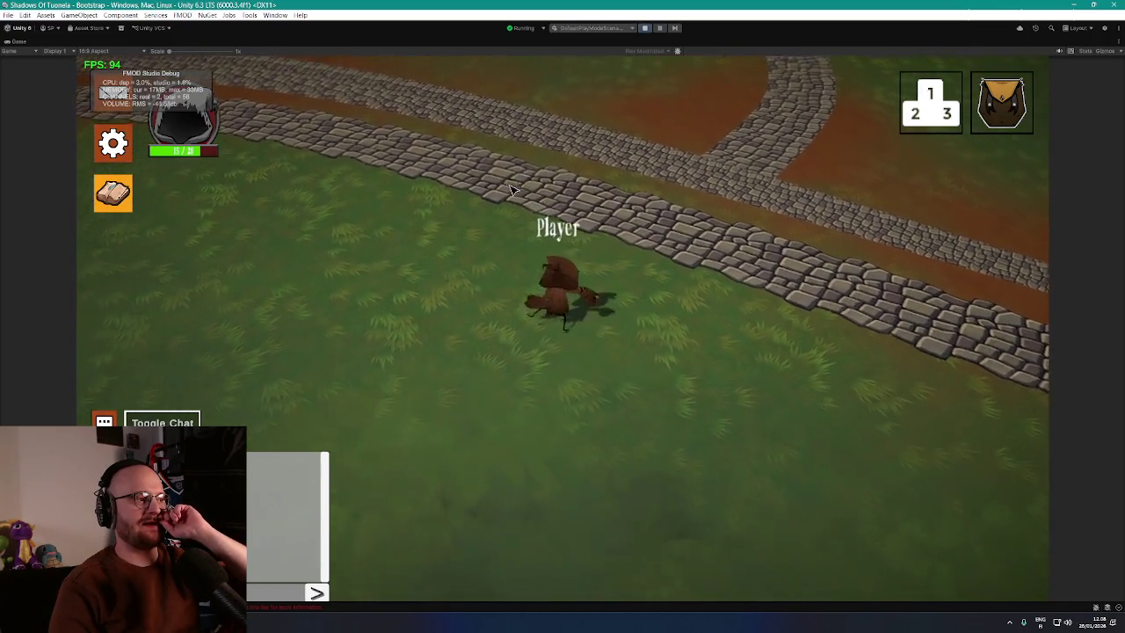
{"action": "left_click", "coordinate": [645, 28]}
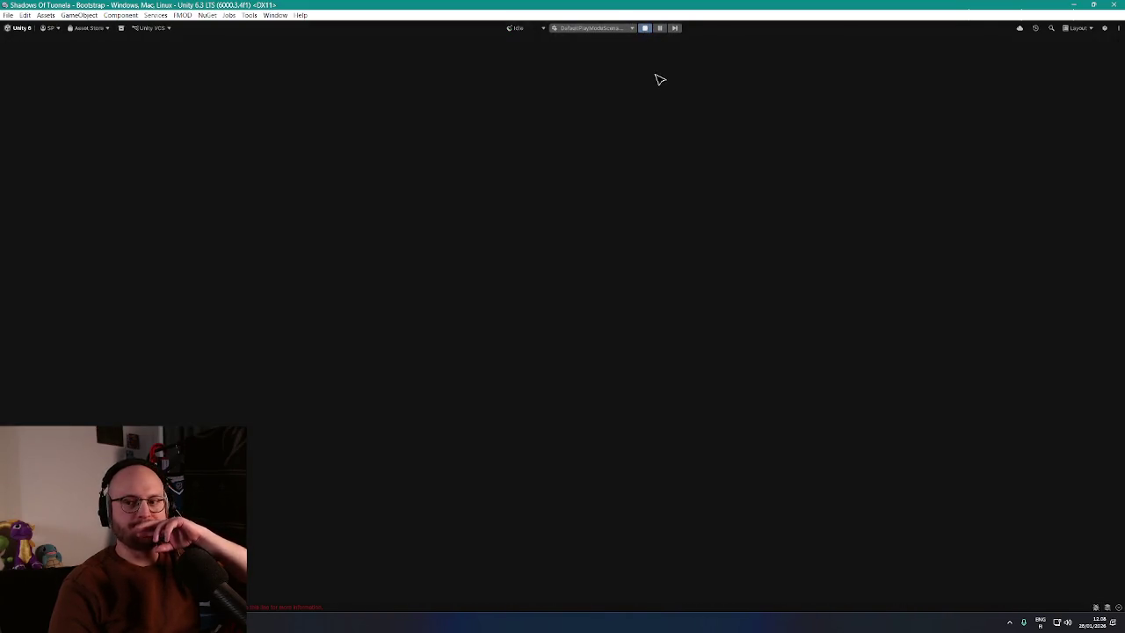
Step: Select VillageMainRoad in the Scene view and orbit to see the whole curving road
{"action": "scroll", "coordinate": [527, 251], "scroll_direction": "up", "scroll_amount": 5}
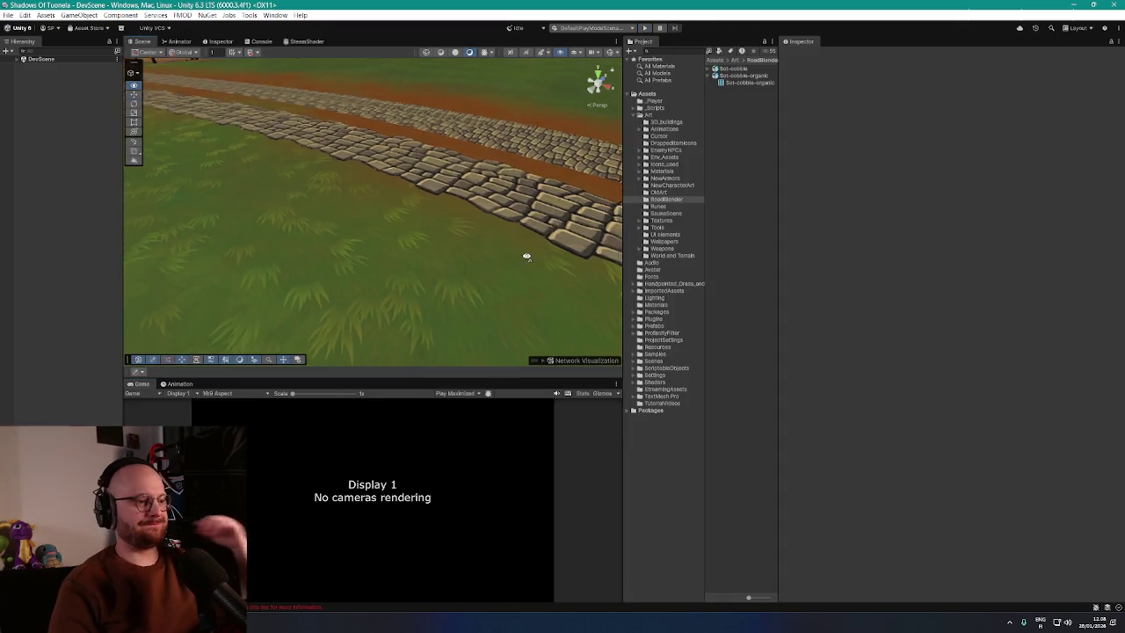
{"action": "scroll", "coordinate": [541, 259], "scroll_direction": "down", "scroll_amount": 3}
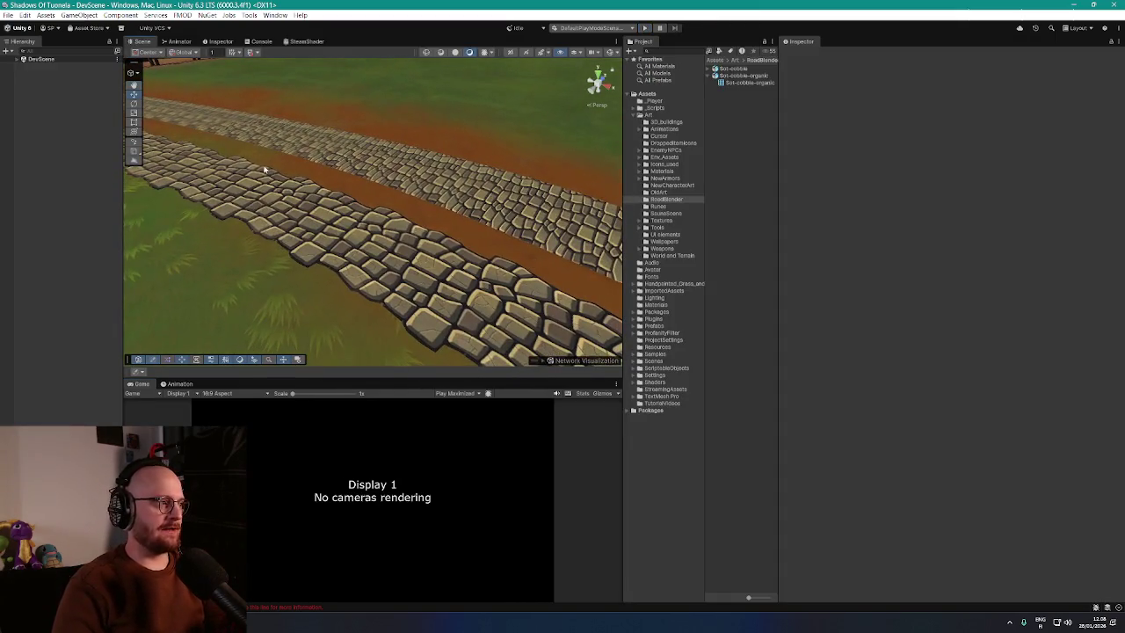
{"action": "left_click", "coordinate": [446, 191]}
{"action": "scroll", "coordinate": [448, 241], "scroll_direction": "down", "scroll_amount": 5}
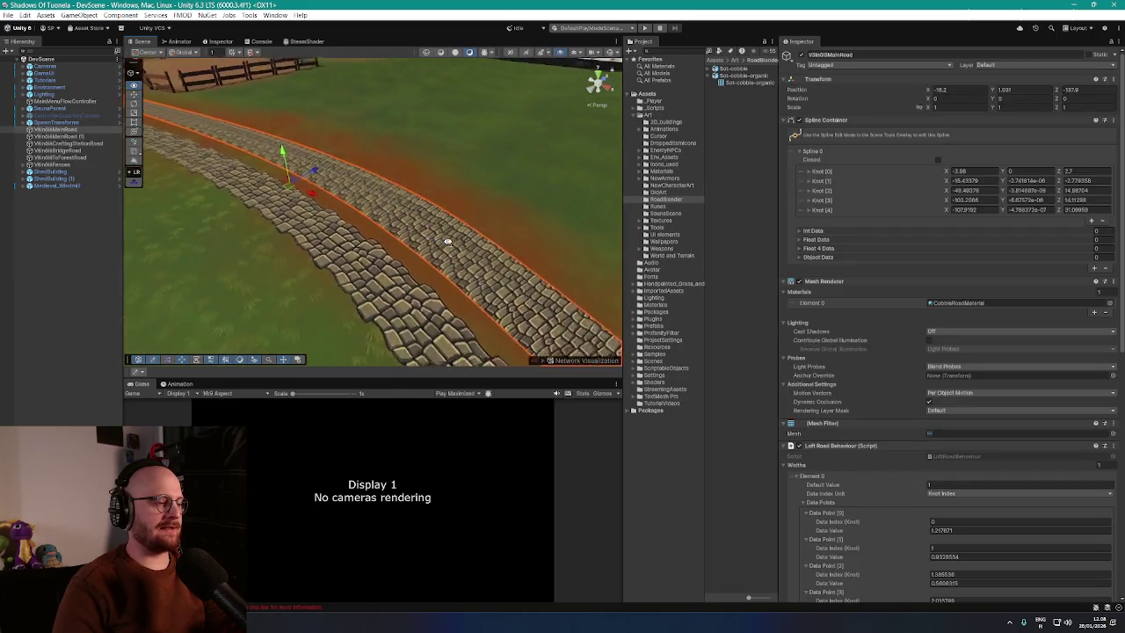
{"action": "mouse_move", "coordinate": [447, 246]}
{"action": "left_mouse_down"}
{"action": "mouse_move", "coordinate": [457, 233]}
{"action": "mouse_move", "coordinate": [364, 216]}
{"action": "mouse_move", "coordinate": [565, 258]}
{"action": "mouse_move", "coordinate": [519, 244]}
{"action": "mouse_move", "coordinate": [597, 231]}
{"action": "mouse_move", "coordinate": [447, 241]}
{"action": "mouse_move", "coordinate": [343, 220]}
{"action": "mouse_move", "coordinate": [413, 237]}
{"action": "left_mouse_up"}
Step: Remove the Loft Road Behaviour component from VillageMainRoad and search Add Component for 'spline mesh'
{"action": "scroll", "coordinate": [851, 375], "scroll_direction": "down", "scroll_amount": 2}
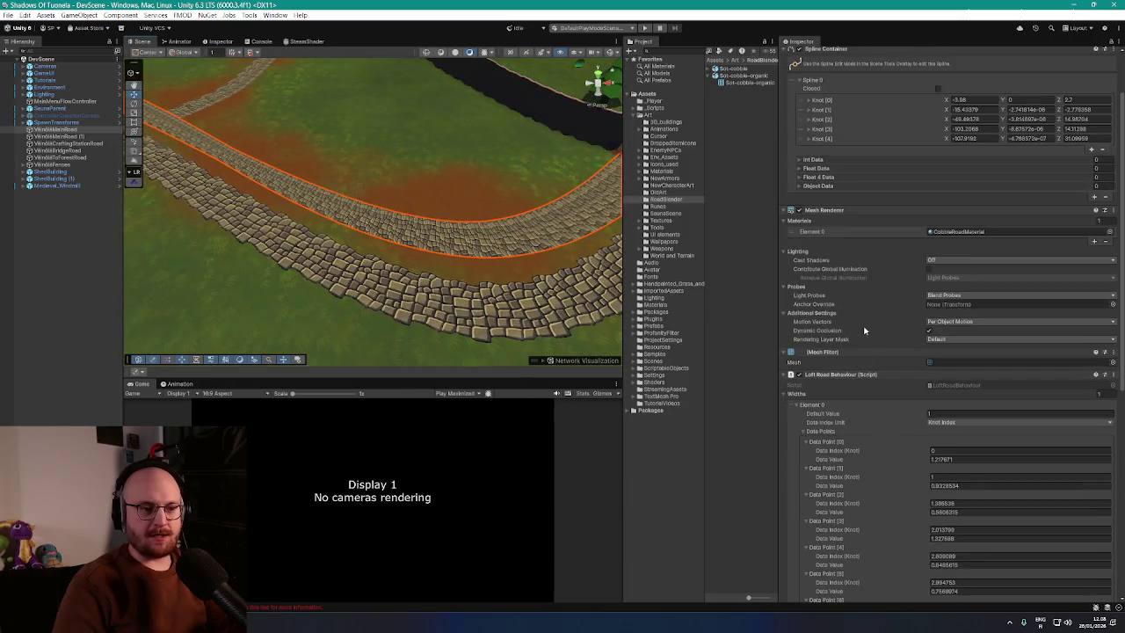
{"action": "scroll", "coordinate": [873, 326], "scroll_direction": "down", "scroll_amount": 3}
{"action": "scroll", "coordinate": [872, 318], "scroll_direction": "down", "scroll_amount": 4}
{"action": "scroll", "coordinate": [870, 319], "scroll_direction": "up", "scroll_amount": 4}
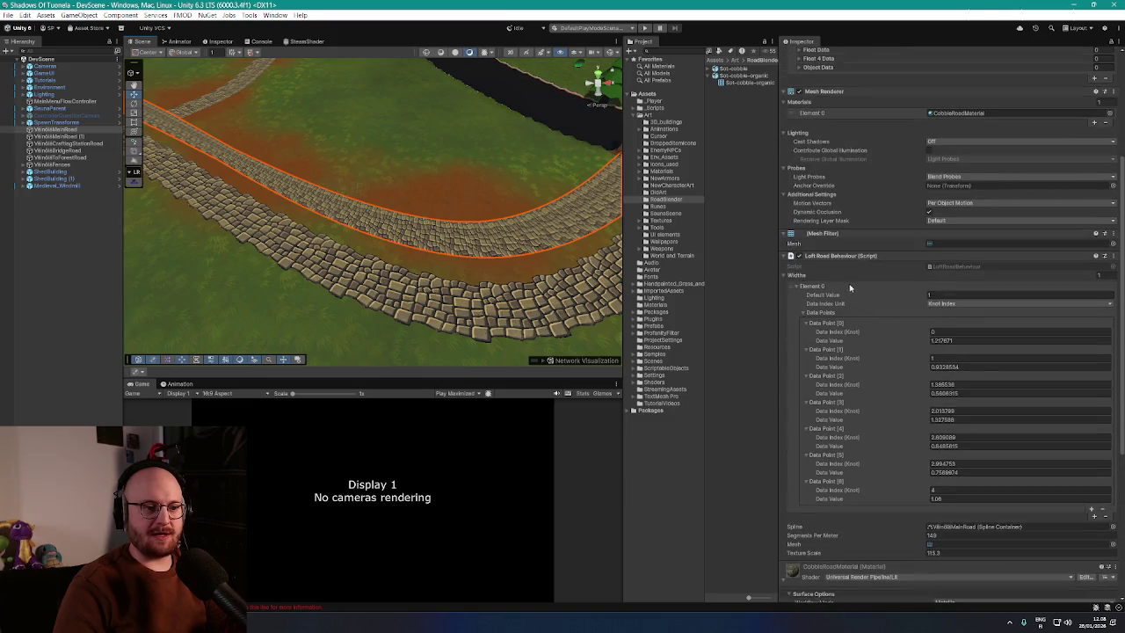
{"action": "scroll", "coordinate": [865, 325], "scroll_direction": "up", "scroll_amount": 2}
{"action": "scroll", "coordinate": [887, 371], "scroll_direction": "up", "scroll_amount": 3}
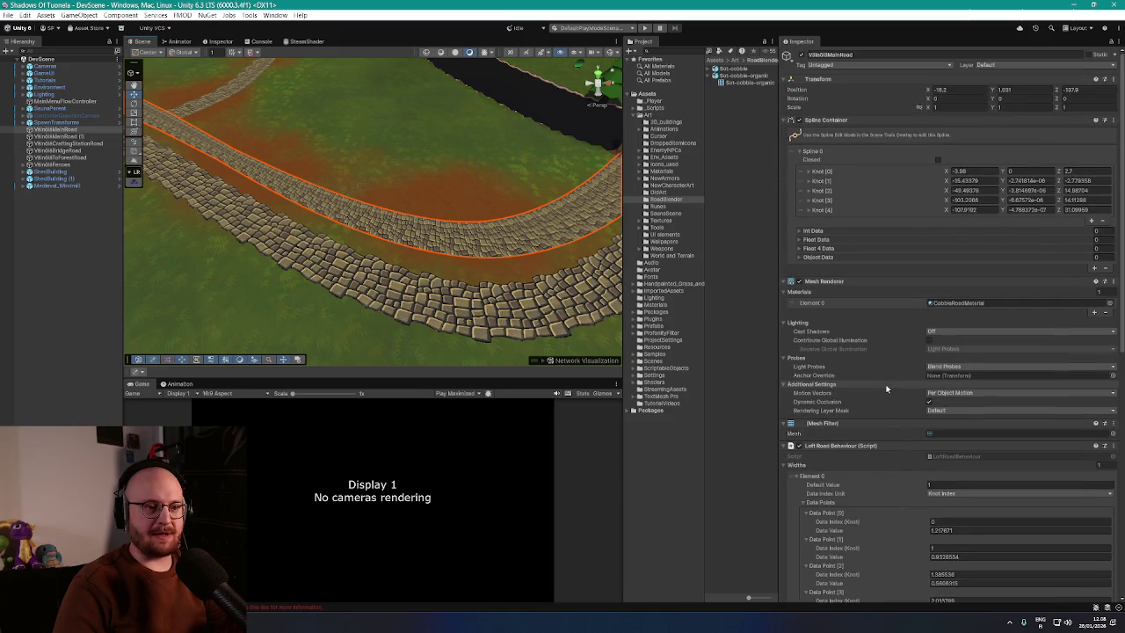
{"action": "scroll", "coordinate": [886, 388], "scroll_direction": "down", "scroll_amount": 7}
{"action": "right_click", "coordinate": [840, 186]}
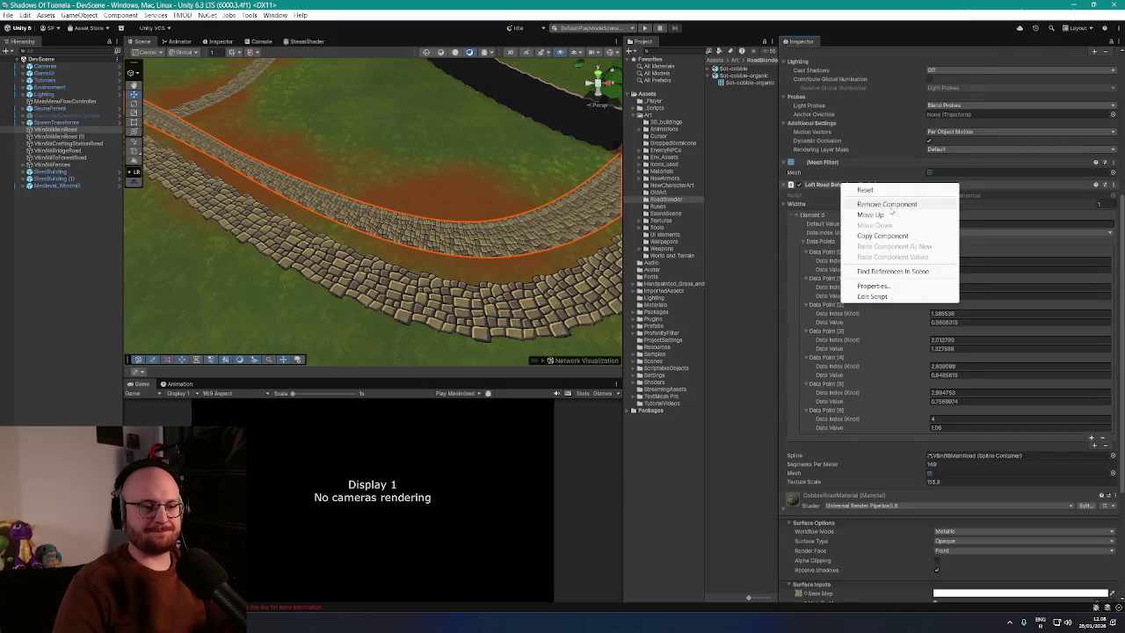
{"action": "left_click", "coordinate": [888, 205]}
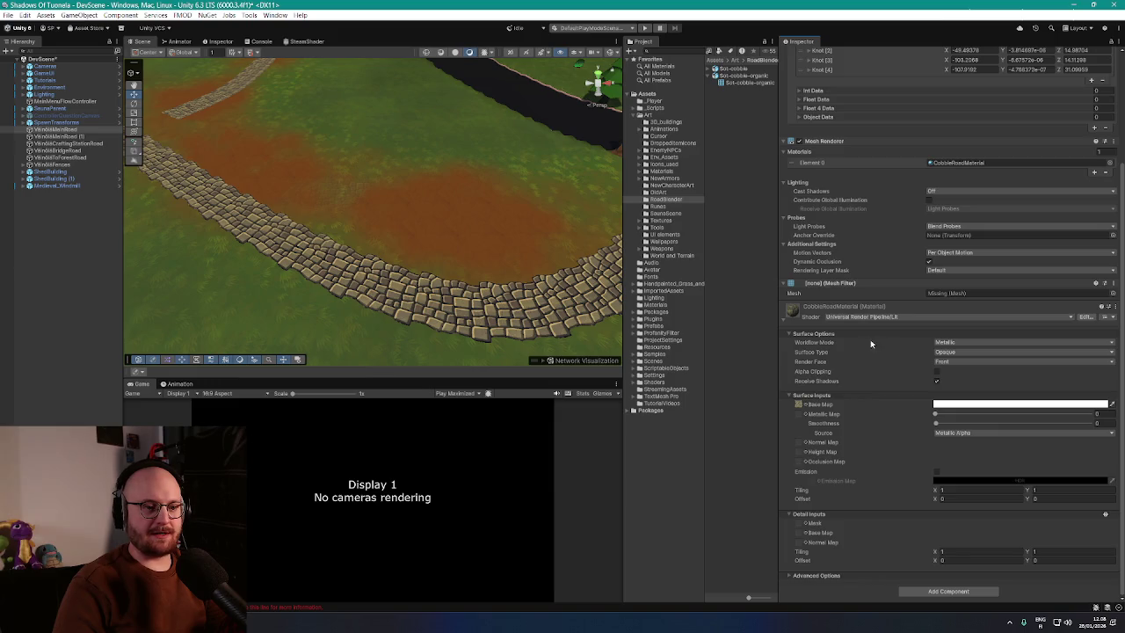
{"action": "left_click", "coordinate": [783, 321]}
{"action": "left_click", "coordinate": [951, 480]}
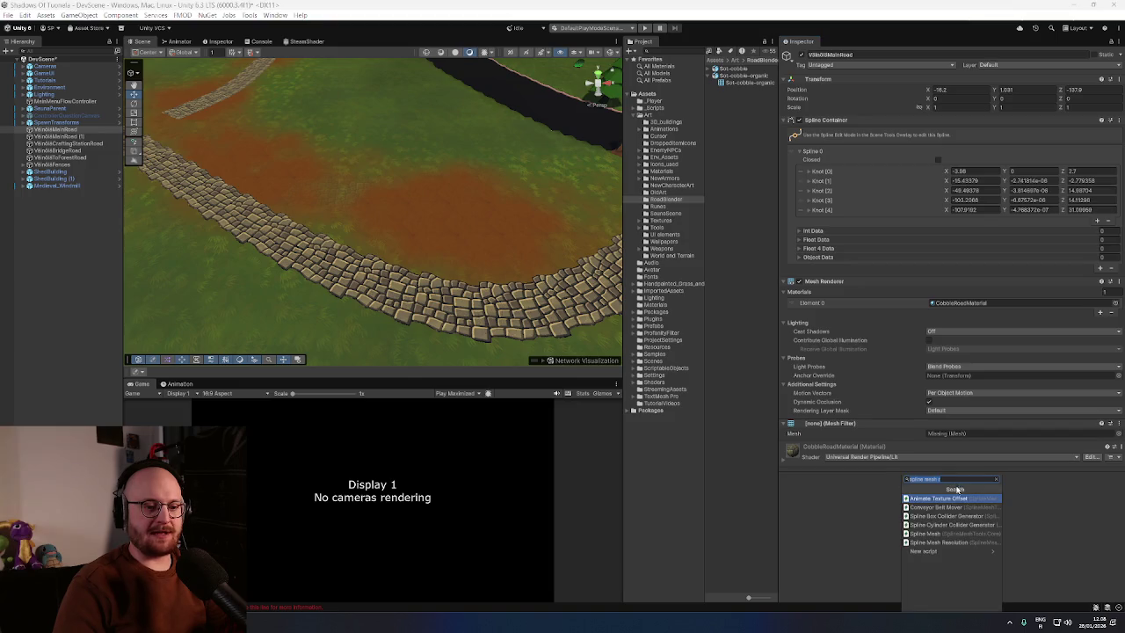
Step: Add Spline Mesh Resolution with Sot-cobble-organic as segment mesh and forward and UV axes set to Y
{"action": "left_click", "coordinate": [967, 541]}
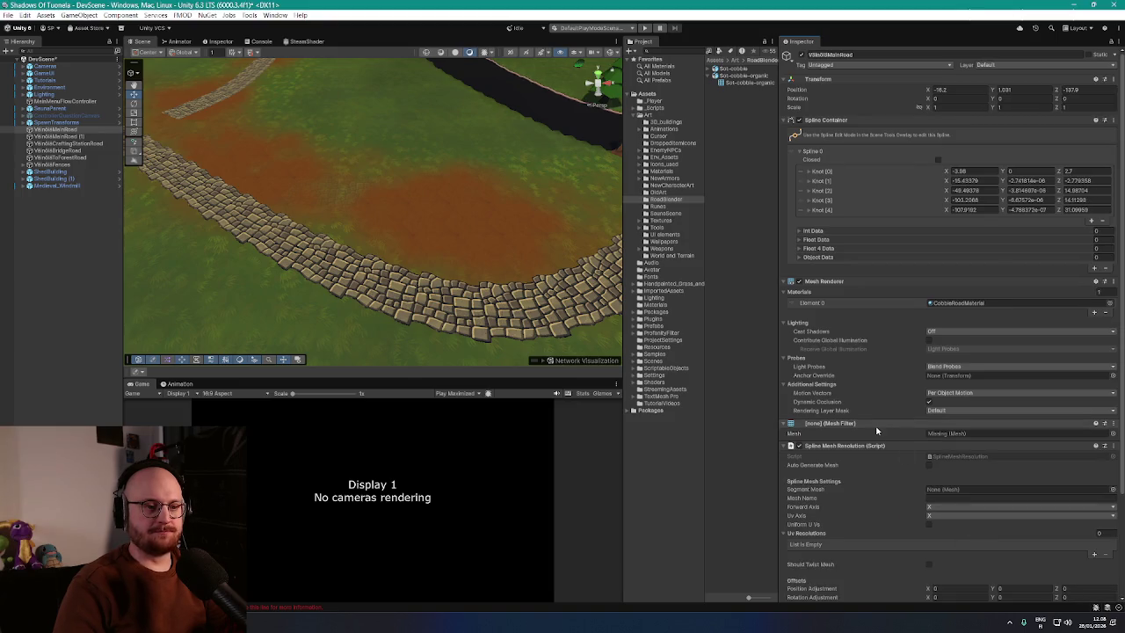
{"action": "scroll", "coordinate": [878, 429], "scroll_direction": "down", "scroll_amount": 3}
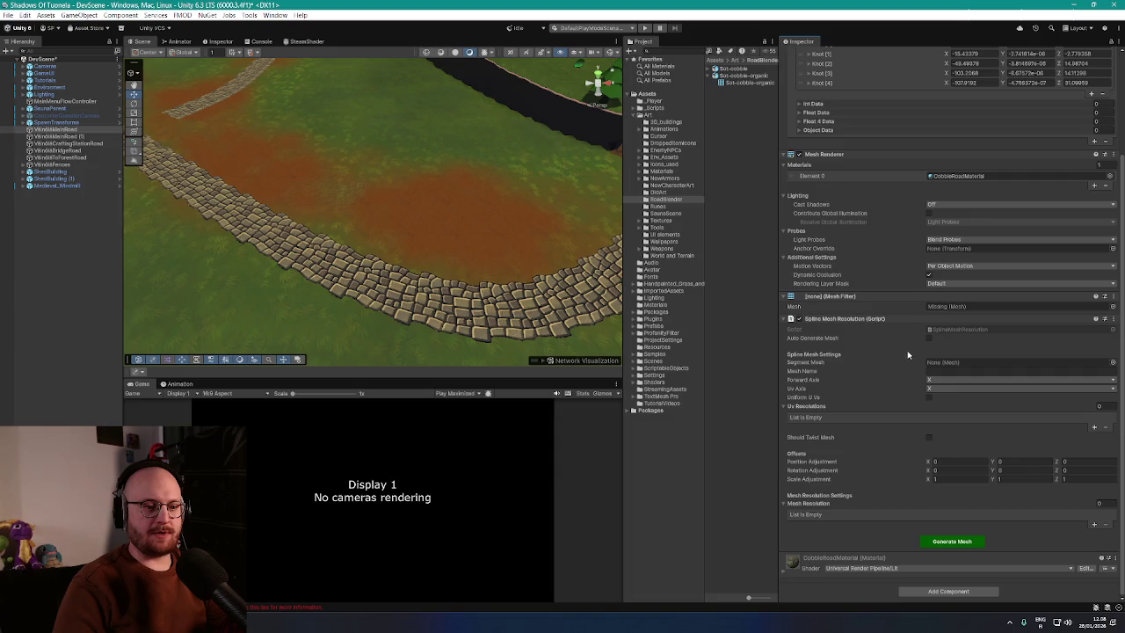
{"action": "left_click", "coordinate": [1112, 362]}
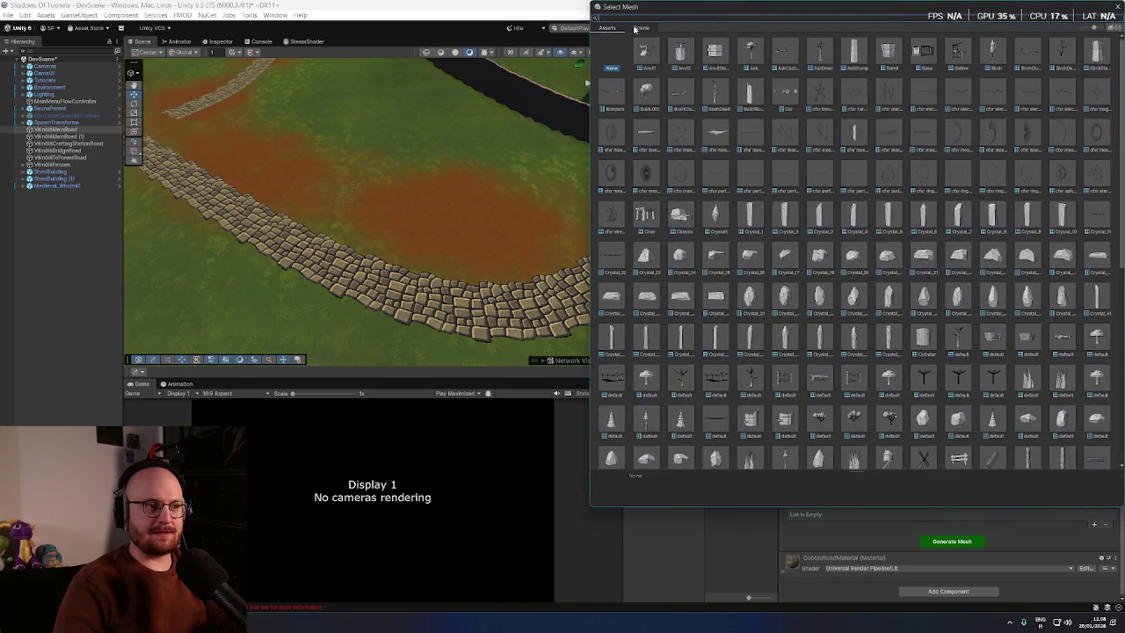
{"action": "left_click", "coordinate": [640, 28]}
{"action": "double_click", "coordinate": [679, 51]}
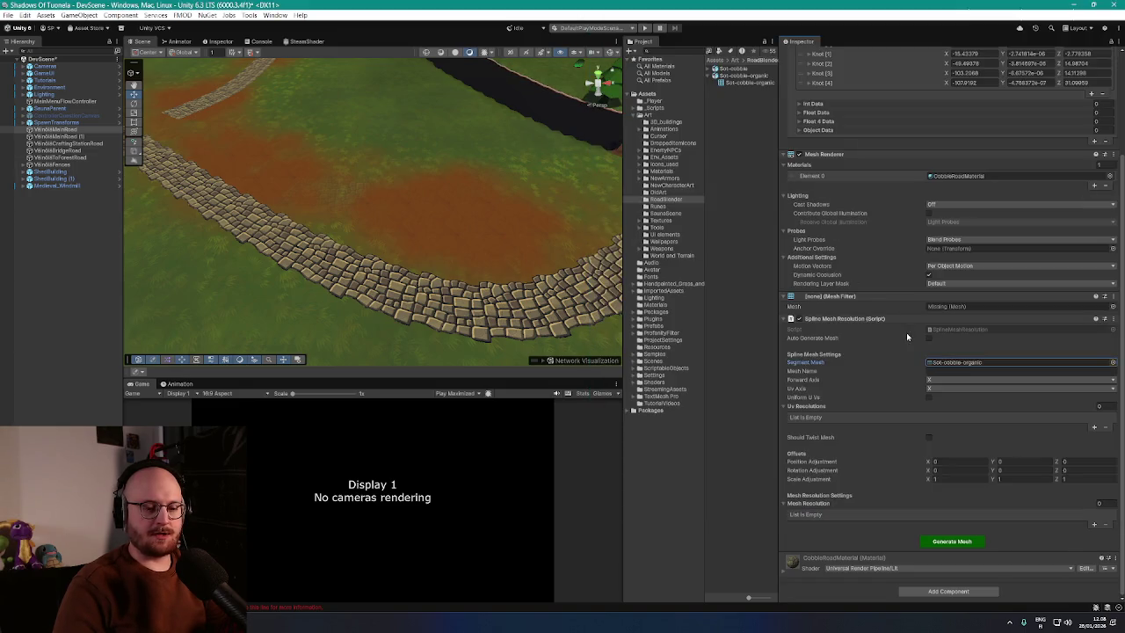
{"action": "left_click", "coordinate": [936, 378]}
{"action": "left_click", "coordinate": [937, 399]}
{"action": "left_click", "coordinate": [936, 389]}
{"action": "left_click", "coordinate": [936, 409]}
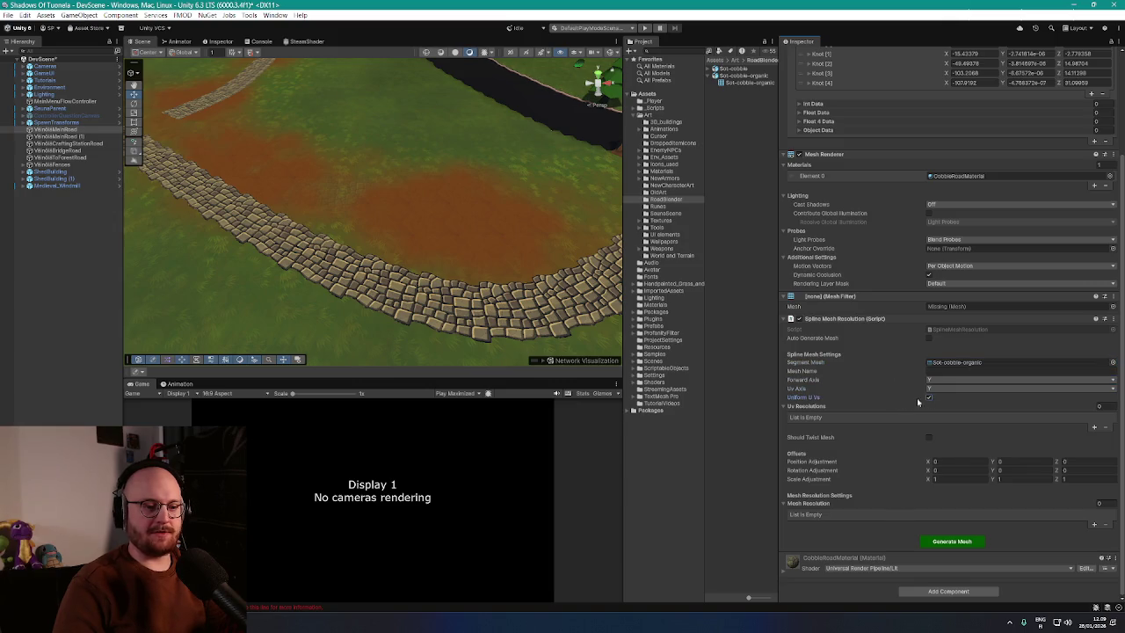
Step: Give the component one UV and one mesh resolution entry, both set to 50
{"action": "left_click", "coordinate": [1101, 406]}
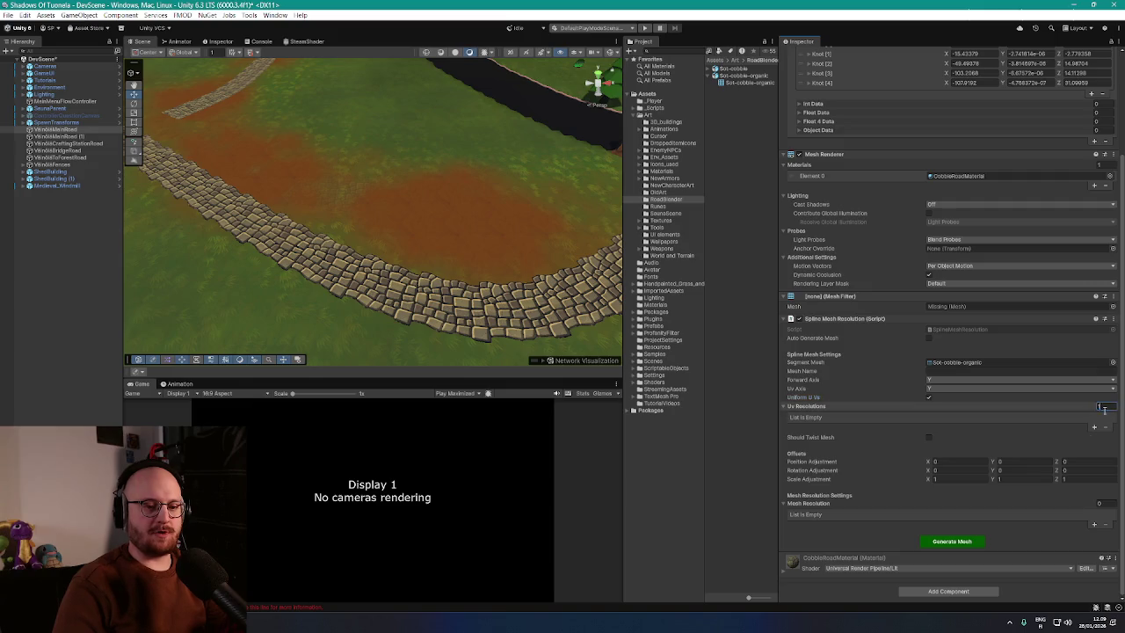
{"action": "type", "text": "1"}
{"action": "left_click", "coordinate": [1096, 427]}
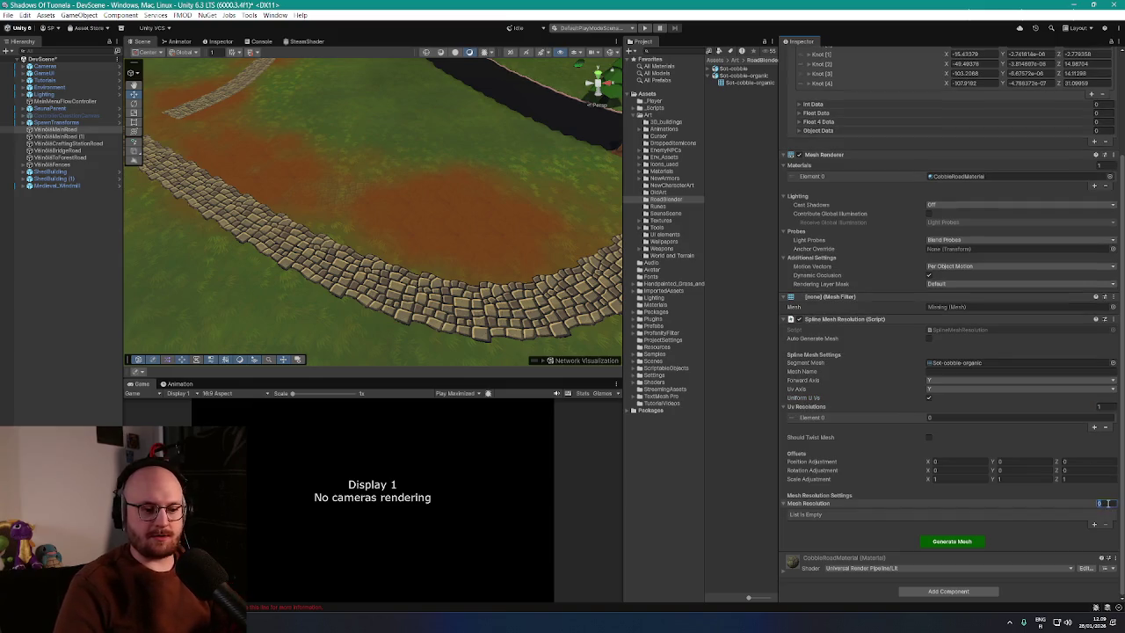
{"action": "left_click", "coordinate": [1102, 503]}
{"action": "type", "text": "1"}
{"action": "key", "text": "Return"}
{"action": "left_click", "coordinate": [943, 422]}
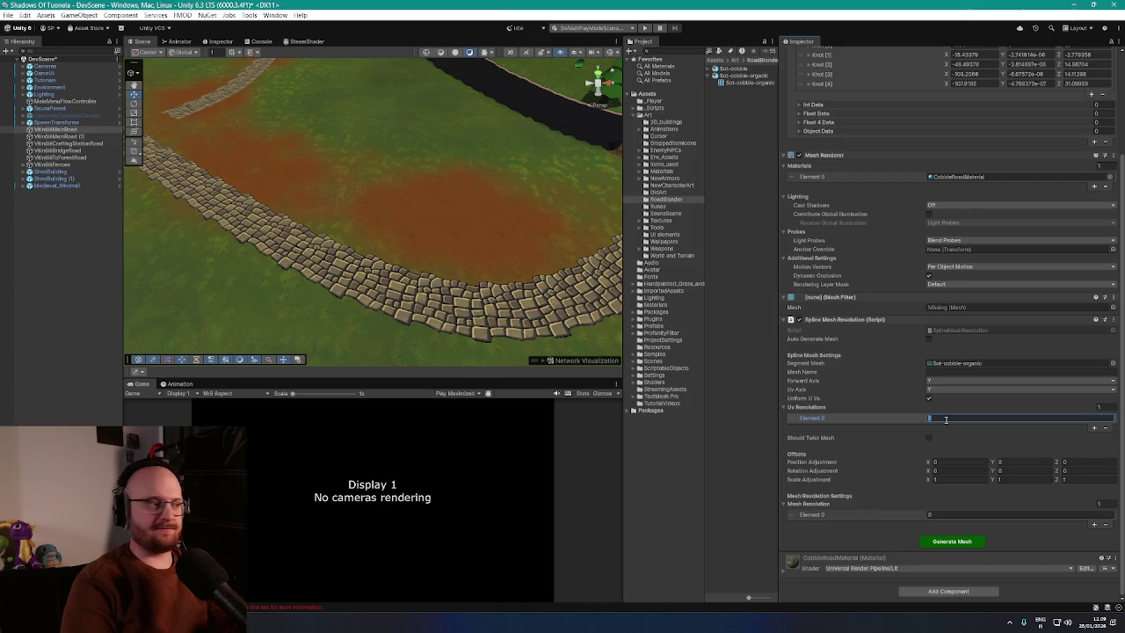
{"action": "left_click", "coordinate": [75, 136]}
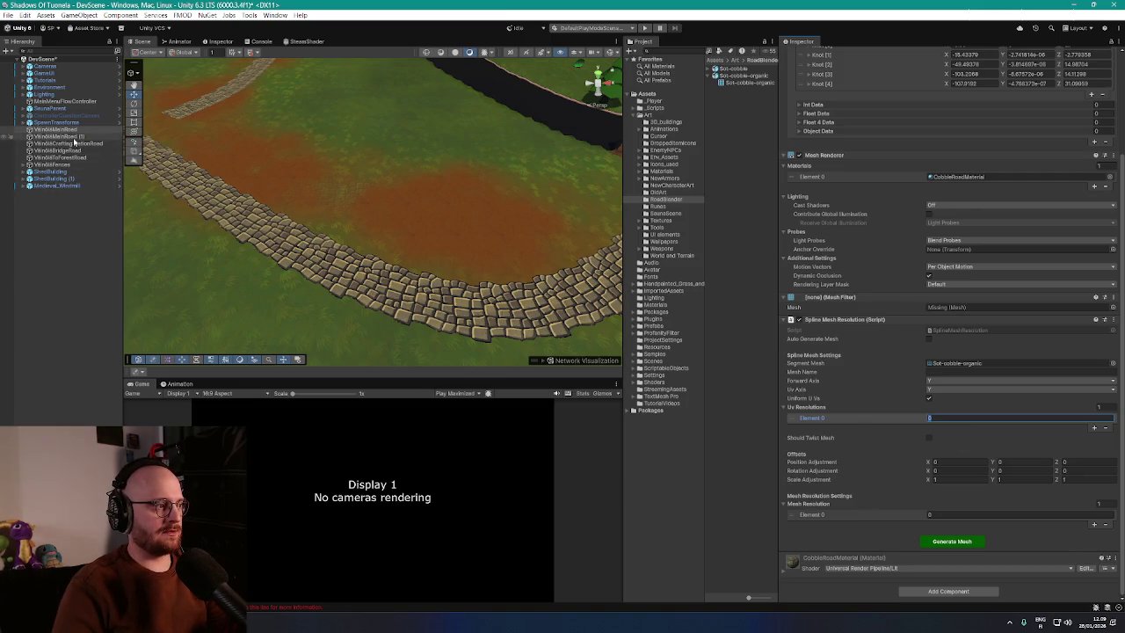
{"action": "left_click", "coordinate": [74, 129]}
{"action": "left_click", "coordinate": [955, 421]}
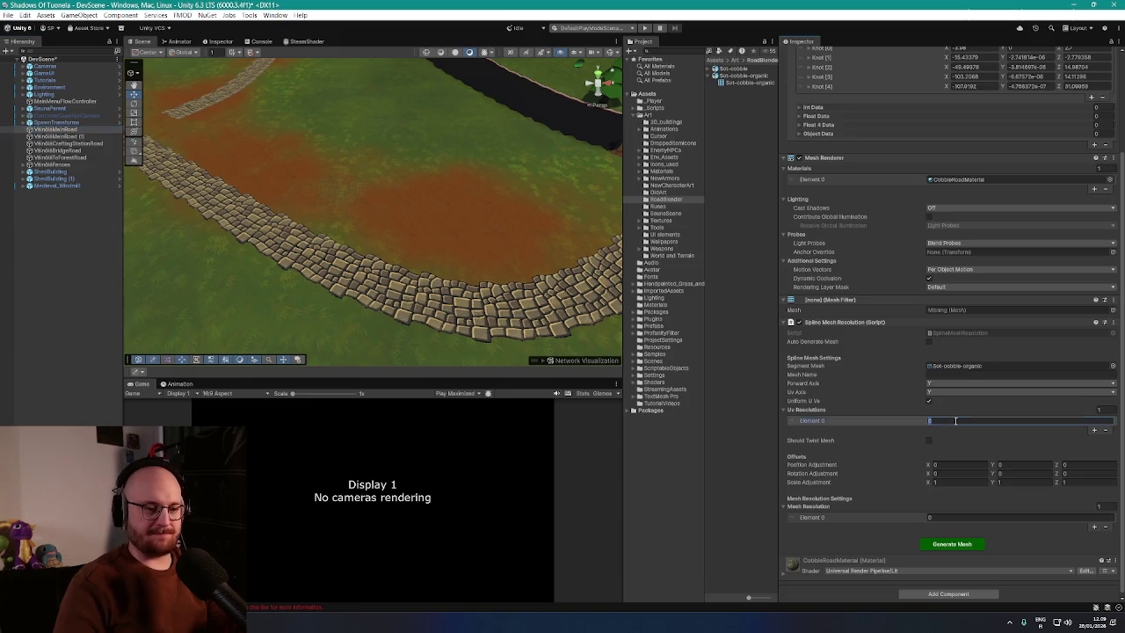
{"action": "type", "text": "50"}
{"action": "left_click", "coordinate": [960, 518]}
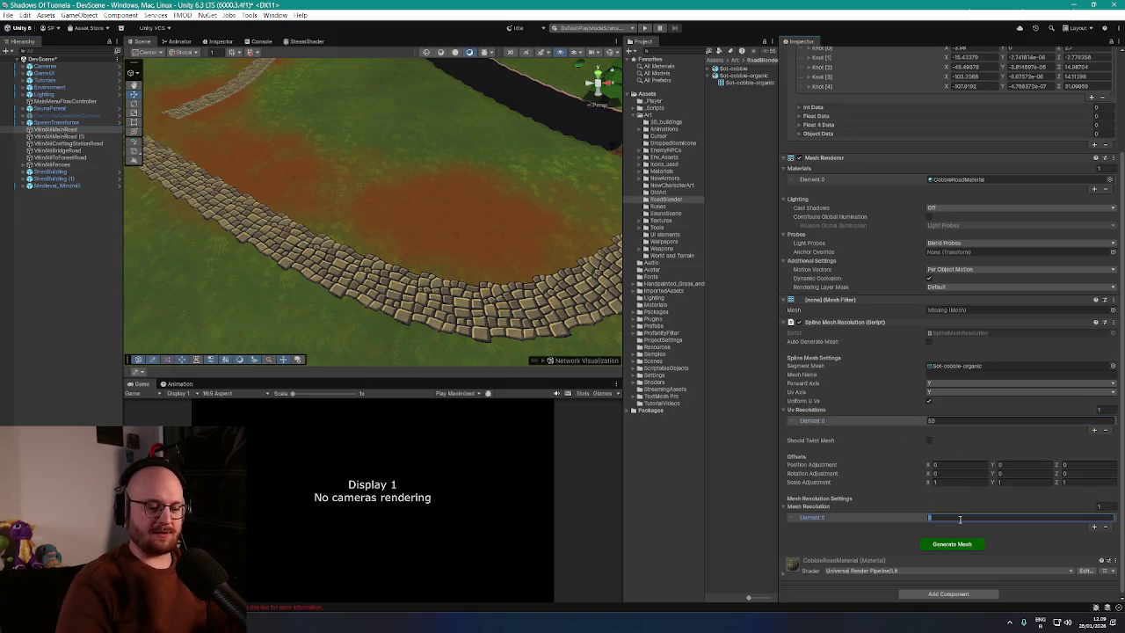
{"action": "type", "text": "50"}
Step: Set Scale Adjustment to 2 on every axis, generate the mesh, and frame the new road
{"action": "left_click", "coordinate": [959, 482]}
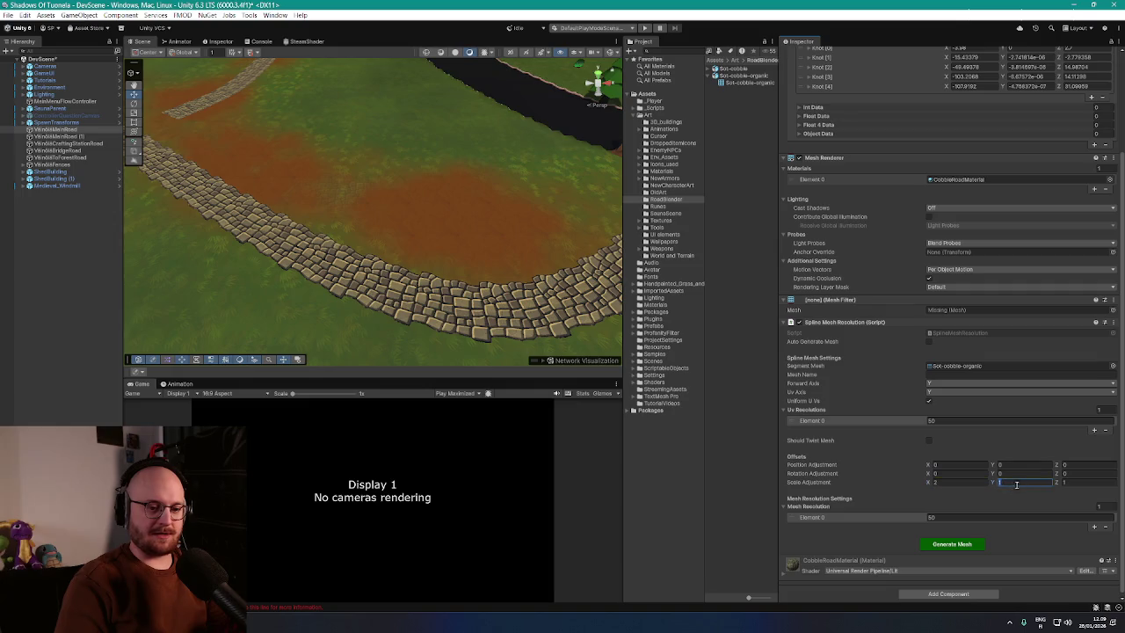
{"action": "type", "text": "2"}
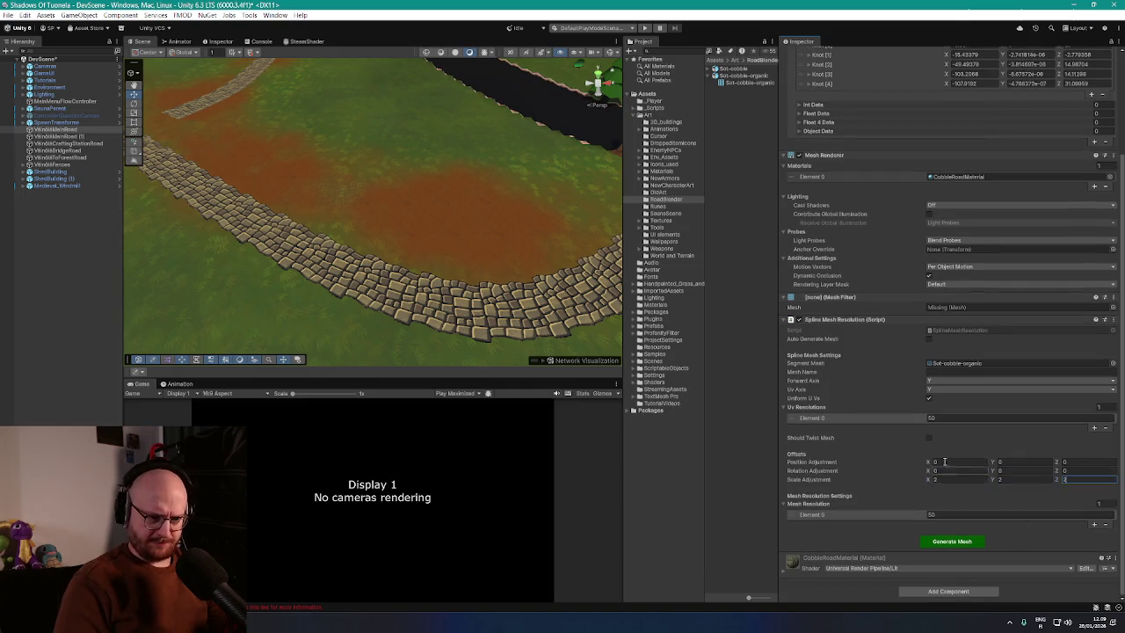
{"action": "left_click", "coordinate": [952, 542]}
{"action": "key", "text": "f"}
{"action": "scroll", "coordinate": [518, 254], "scroll_direction": "up", "scroll_amount": 3}
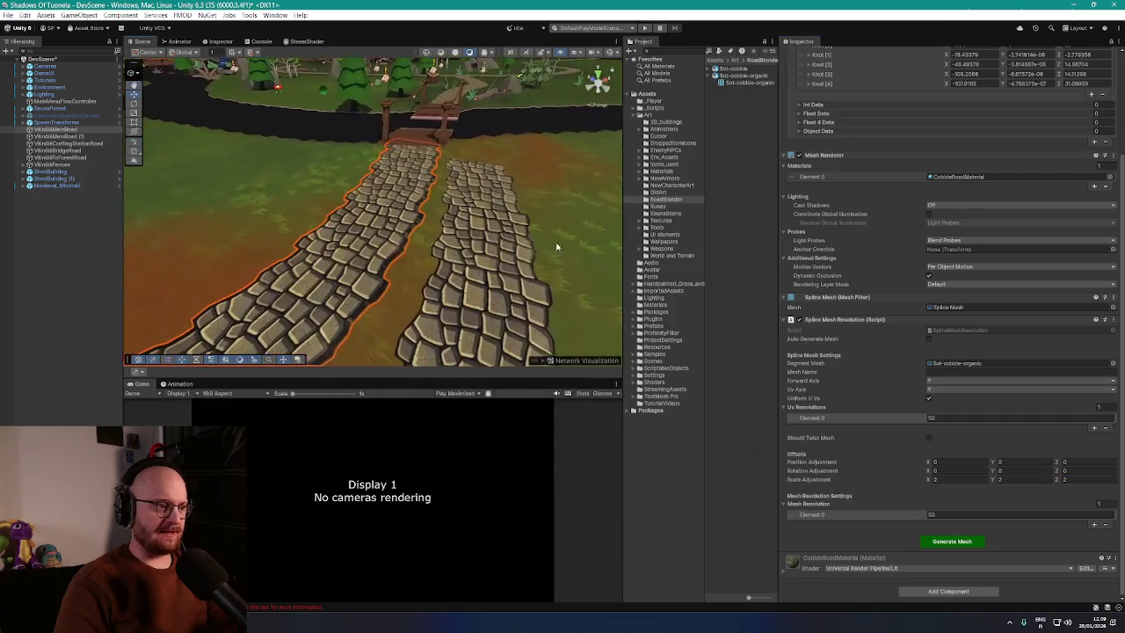
Step: Select the new cobble road and set its Position Y to 1.01
{"action": "left_click", "coordinate": [556, 247]}
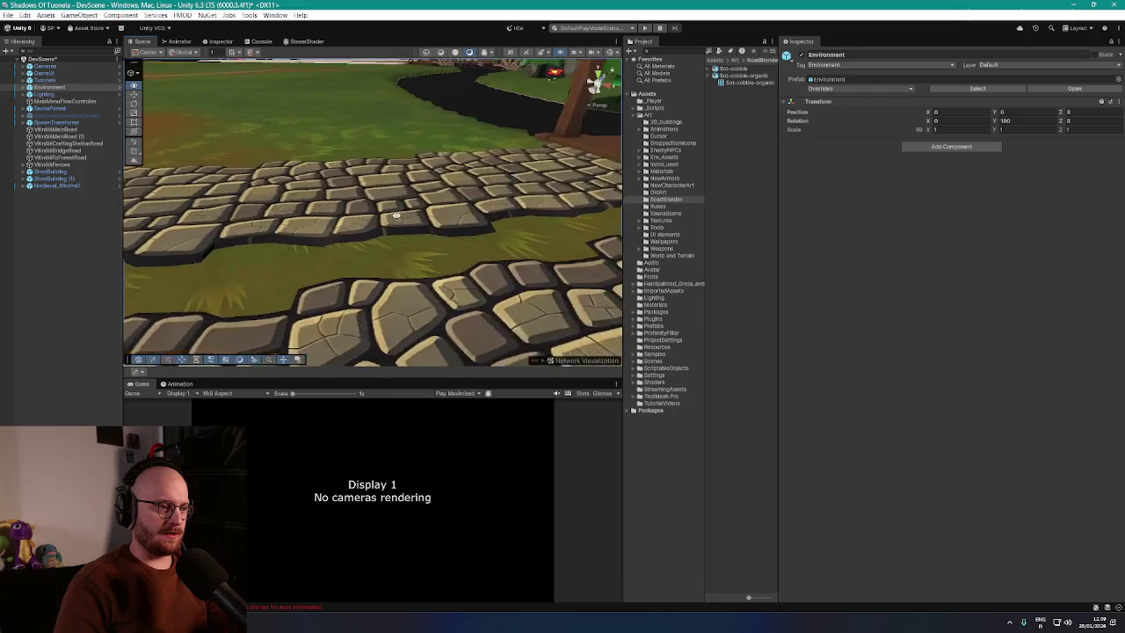
{"action": "left_click", "coordinate": [430, 238]}
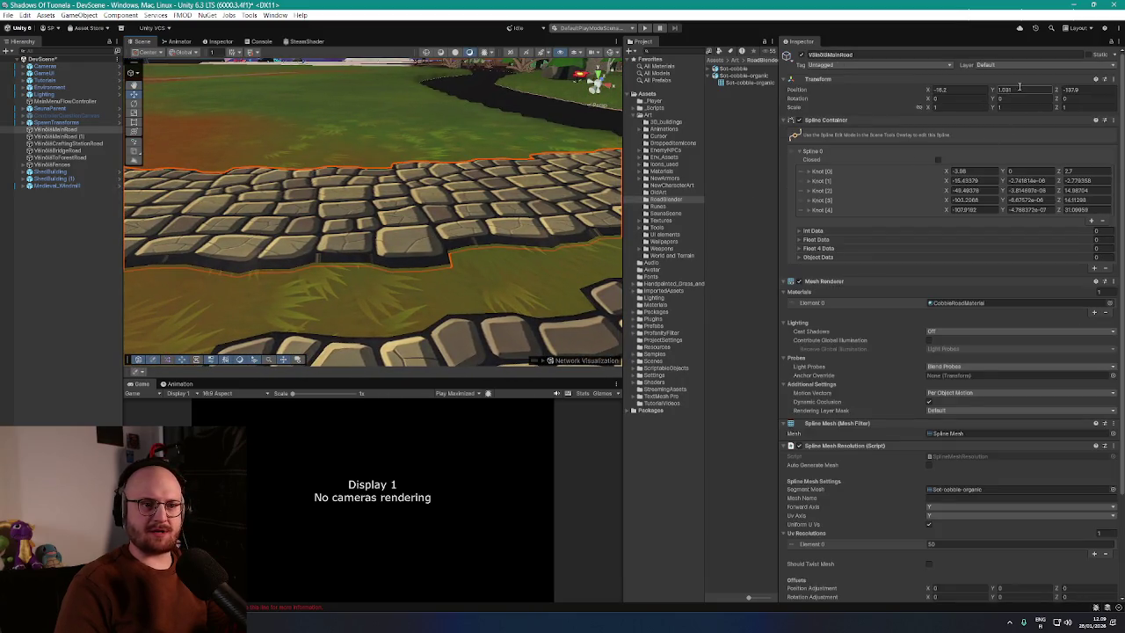
{"action": "key", "text": "Return"}
{"action": "mouse_move", "coordinate": [386, 202]}
{"action": "left_mouse_down"}
{"action": "mouse_move", "coordinate": [421, 182]}
{"action": "mouse_move", "coordinate": [410, 184]}
{"action": "left_mouse_up"}
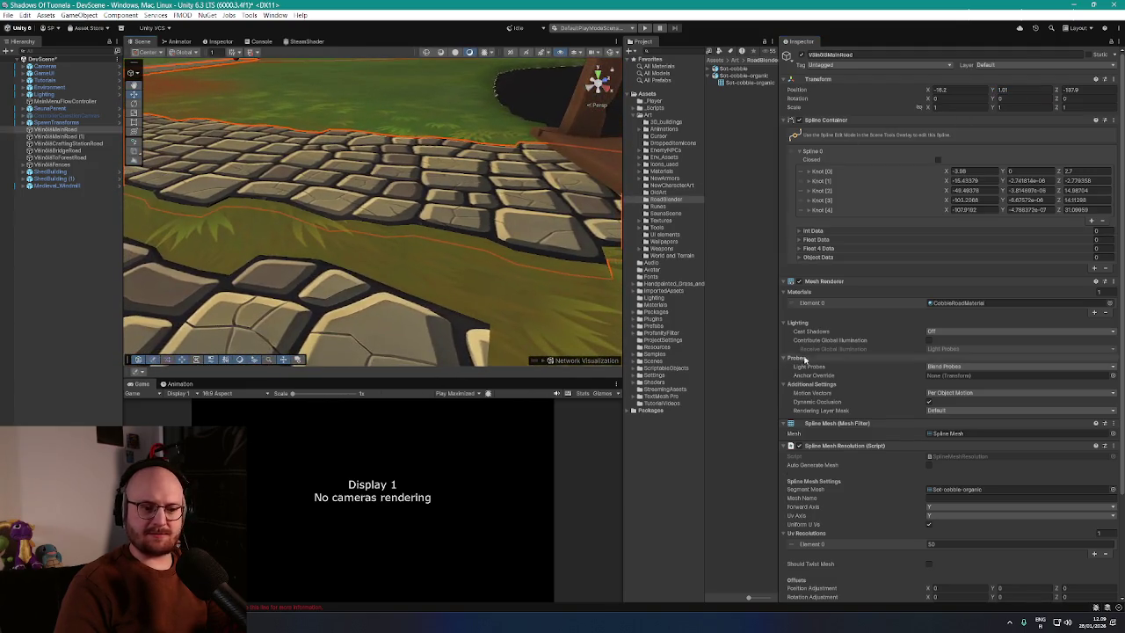
{"action": "scroll", "coordinate": [817, 386], "scroll_direction": "down", "scroll_amount": 5}
{"action": "scroll", "coordinate": [856, 457], "scroll_direction": "up", "scroll_amount": 2}
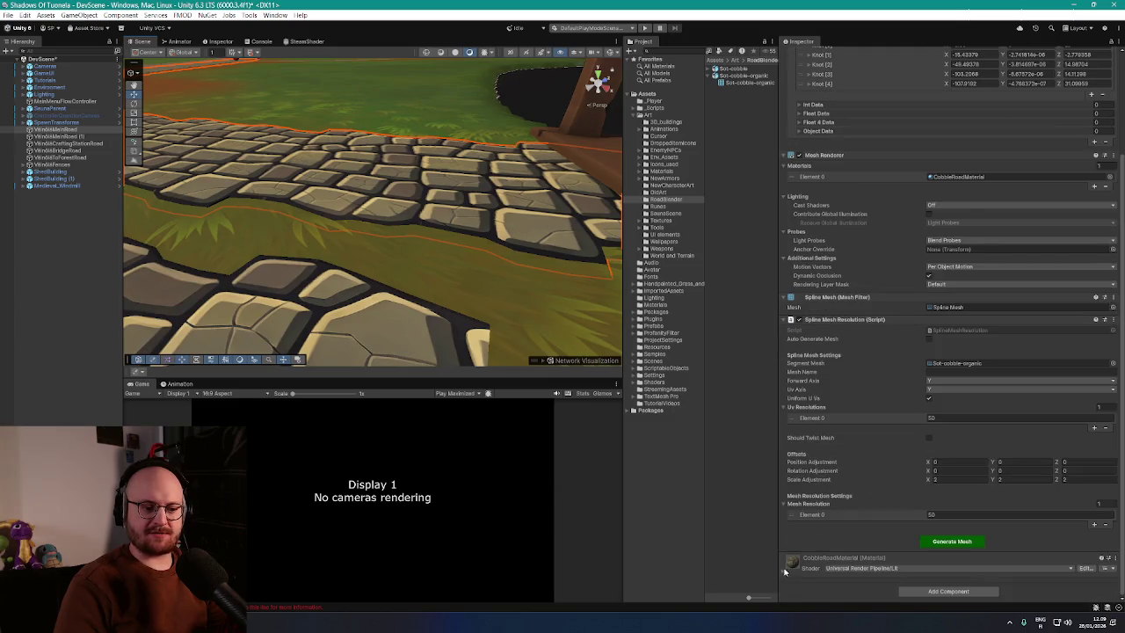
{"action": "left_click", "coordinate": [786, 567]}
{"action": "scroll", "coordinate": [795, 572], "scroll_direction": "down", "scroll_amount": 3}
{"action": "scroll", "coordinate": [794, 571], "scroll_direction": "down", "scroll_amount": 3}
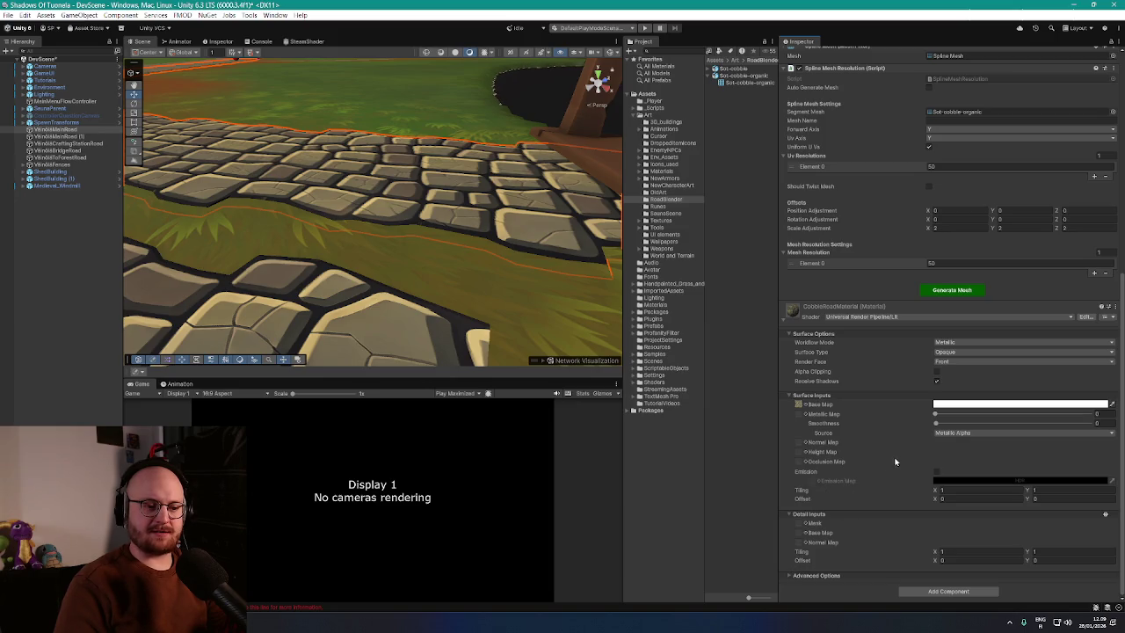
Step: Delete the parallel duplicate cobble road on the left, then select the remaining road
{"action": "left_click_drag", "start_coordinate": [523, 255], "coordinate": [526, 229]}
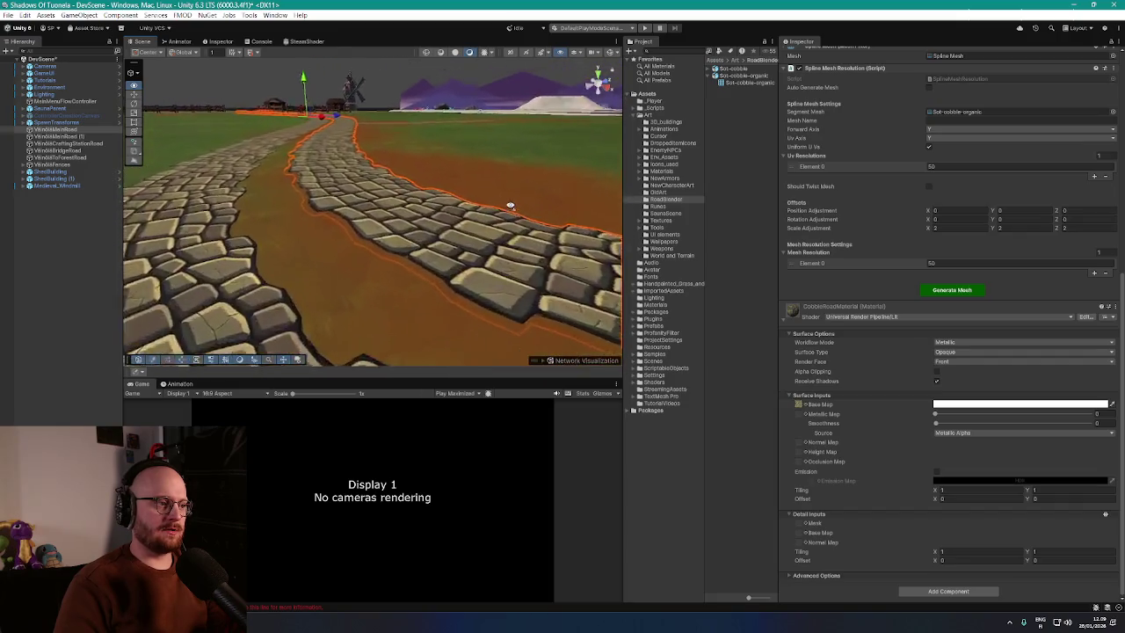
{"action": "mouse_move", "coordinate": [539, 195]}
{"action": "left_mouse_down"}
{"action": "mouse_move", "coordinate": [606, 198]}
{"action": "mouse_move", "coordinate": [502, 190]}
{"action": "left_mouse_up"}
{"action": "left_click_drag", "start_coordinate": [458, 224], "coordinate": [407, 255]}
{"action": "left_click", "coordinate": [407, 255]}
{"action": "mouse_move", "coordinate": [504, 269]}
{"action": "left_mouse_down"}
{"action": "mouse_move", "coordinate": [387, 287]}
{"action": "mouse_move", "coordinate": [430, 229]}
{"action": "left_mouse_up"}
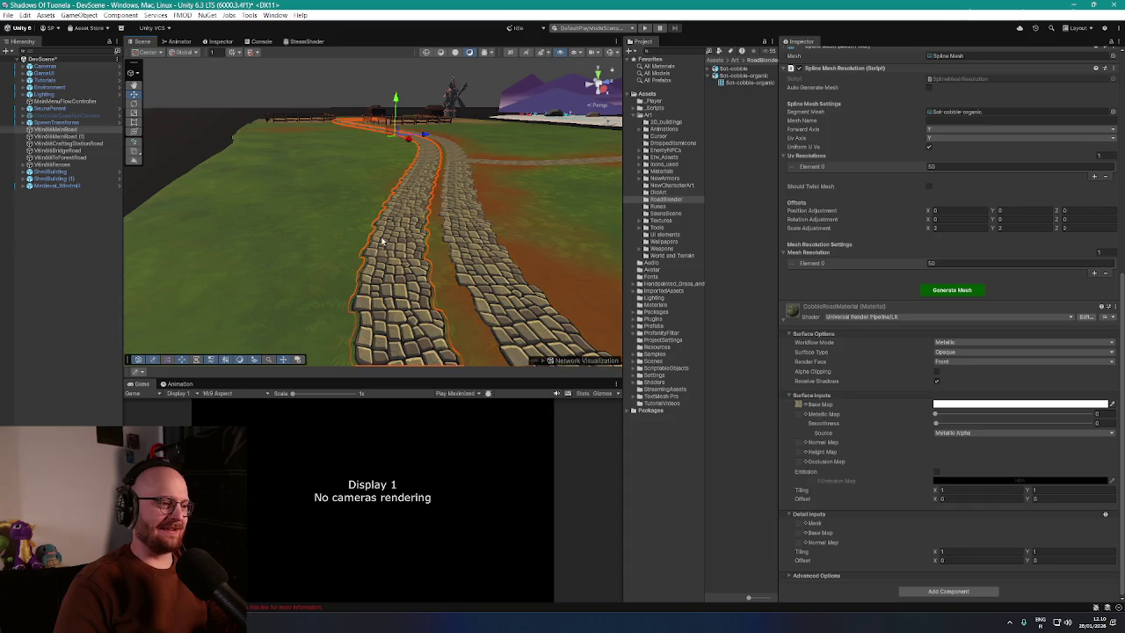
{"action": "key", "text": "Delete"}
{"action": "mouse_move", "coordinate": [382, 241]}
{"action": "left_mouse_down"}
{"action": "mouse_move", "coordinate": [562, 251]}
{"action": "mouse_move", "coordinate": [527, 261]}
{"action": "mouse_move", "coordinate": [447, 233]}
{"action": "left_mouse_up"}
{"action": "left_click", "coordinate": [447, 233]}
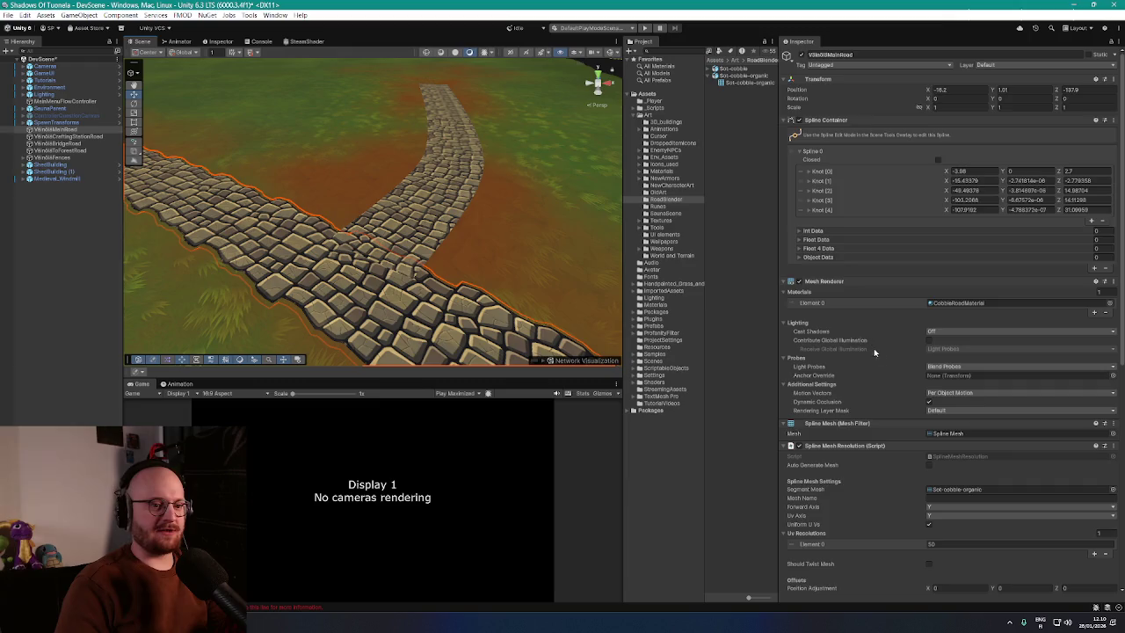
Step: Copy the main road's Spline Mesh Resolution settings and remove the crafting station road's Loft Road Behaviour
{"action": "scroll", "coordinate": [869, 350], "scroll_direction": "down", "scroll_amount": 3}
{"action": "right_click", "coordinate": [867, 351]}
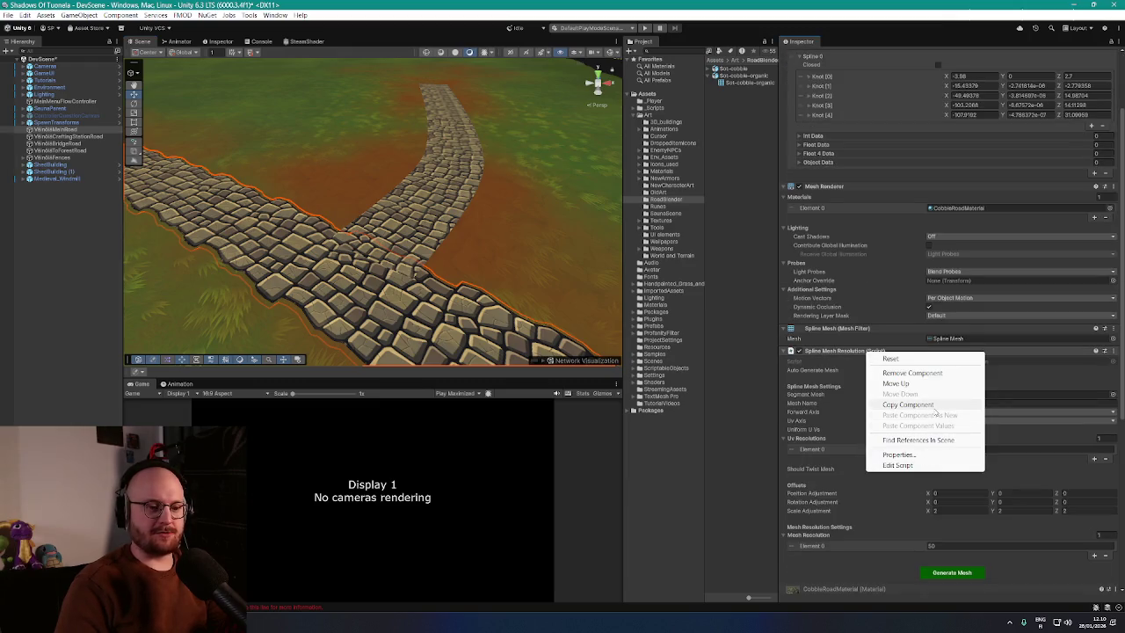
{"action": "scroll", "coordinate": [876, 369], "scroll_direction": "down", "scroll_amount": 5}
{"action": "right_click", "coordinate": [852, 199]}
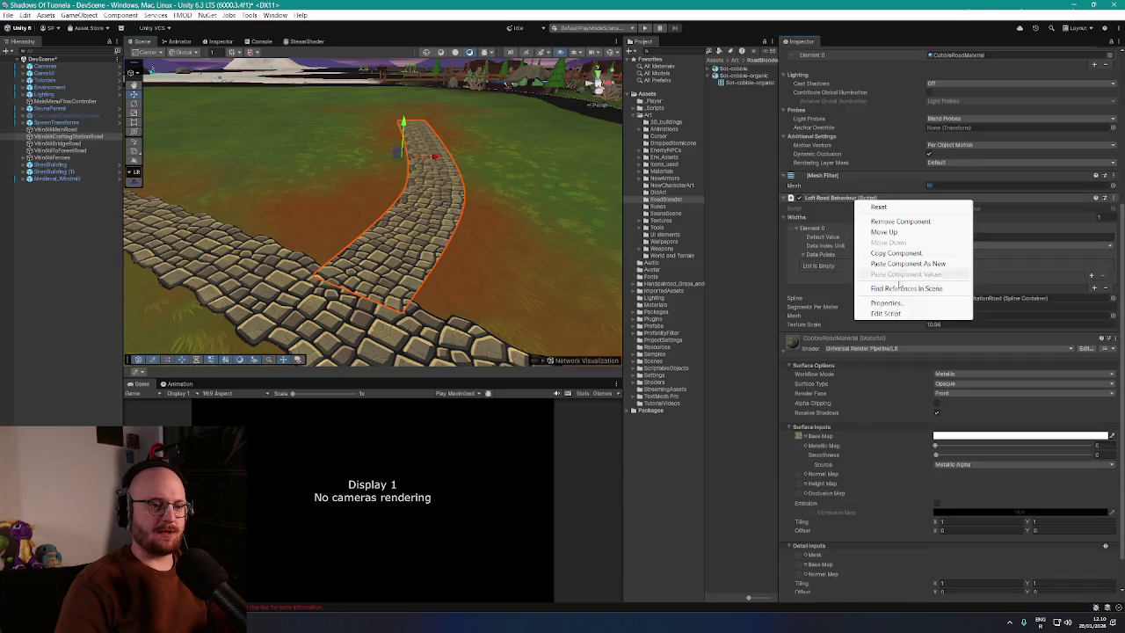
{"action": "left_click", "coordinate": [919, 222]}
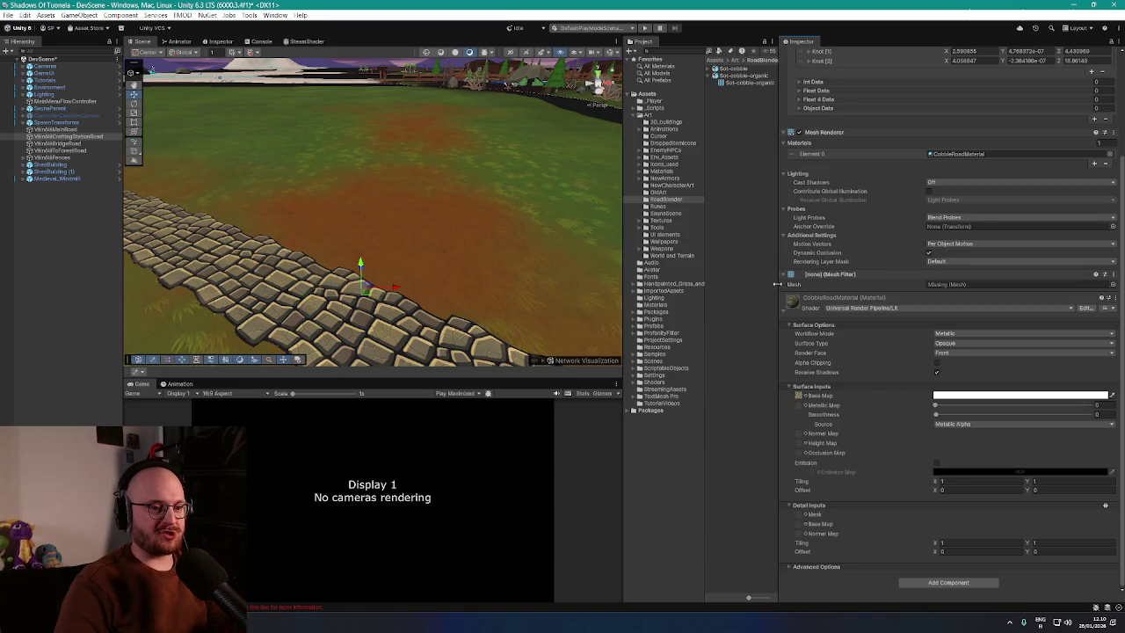
{"action": "left_click", "coordinate": [790, 314]}
Step: Add Spline Mesh Resolution to the crafting station road, paste the copied values, and generate its mesh
{"action": "left_click", "coordinate": [947, 461]}
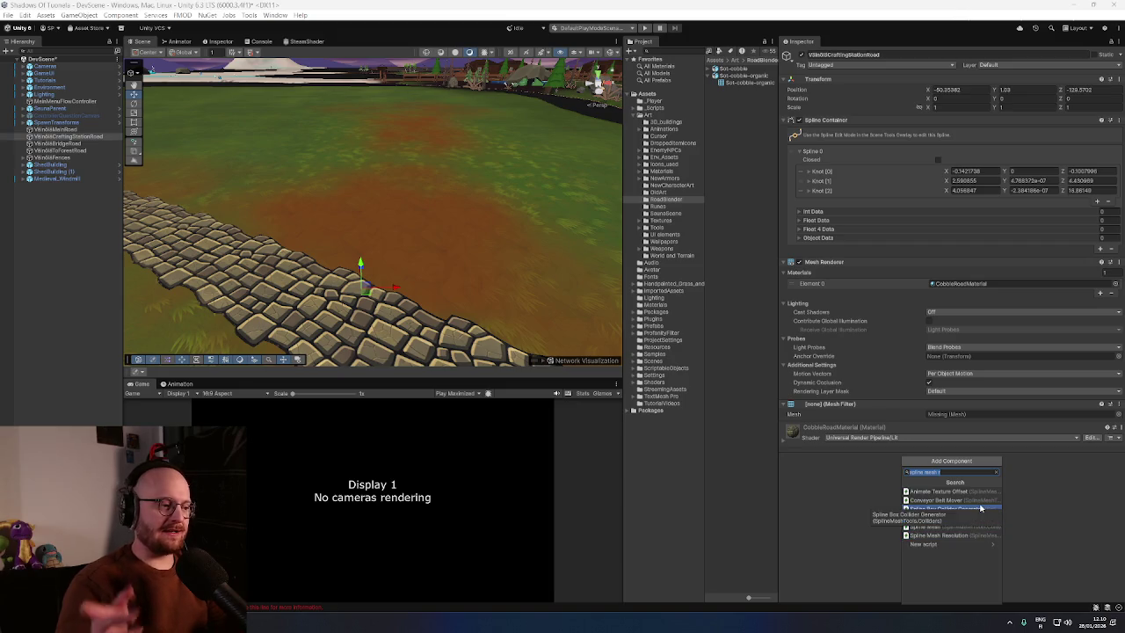
{"action": "left_click", "coordinate": [940, 535]}
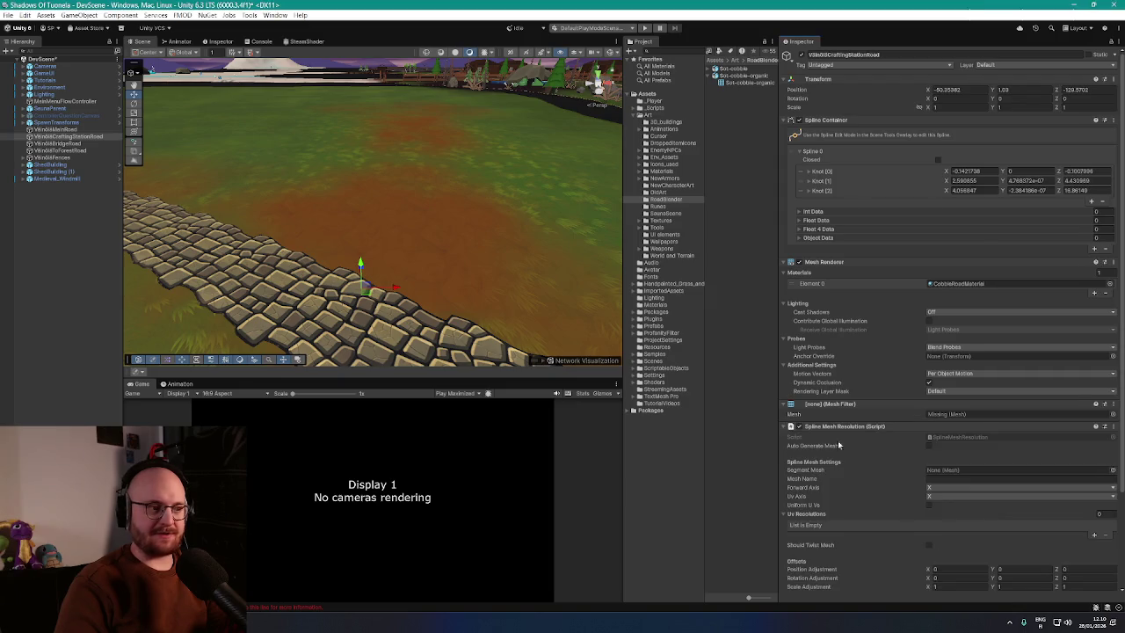
{"action": "scroll", "coordinate": [859, 485], "scroll_direction": "down", "scroll_amount": 3}
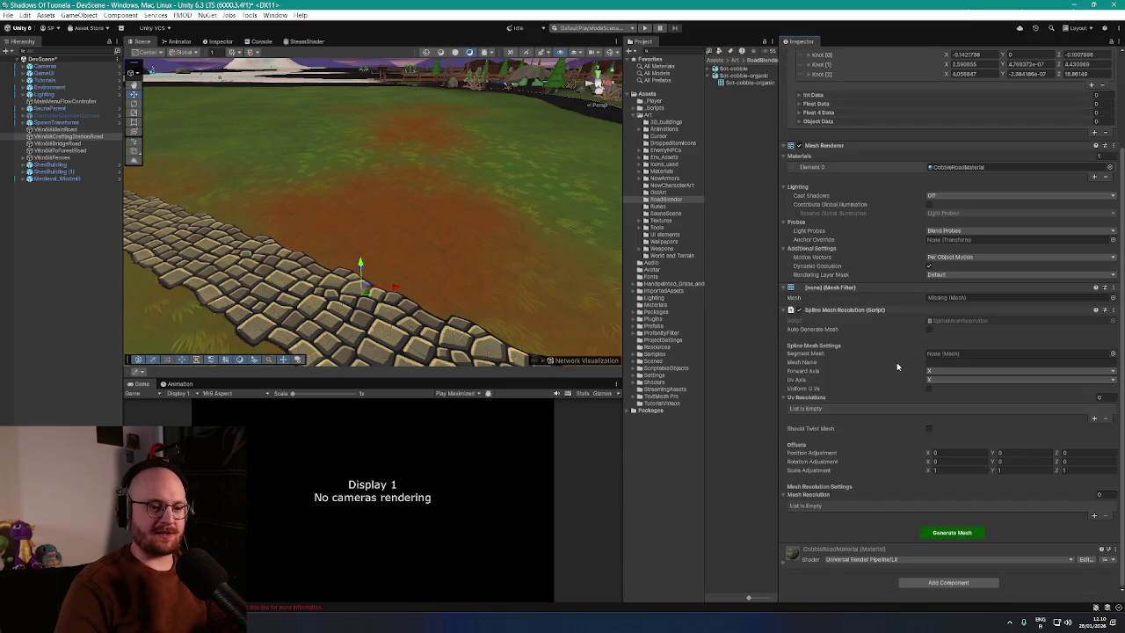
{"action": "right_click", "coordinate": [917, 312]}
{"action": "left_click", "coordinate": [969, 384]}
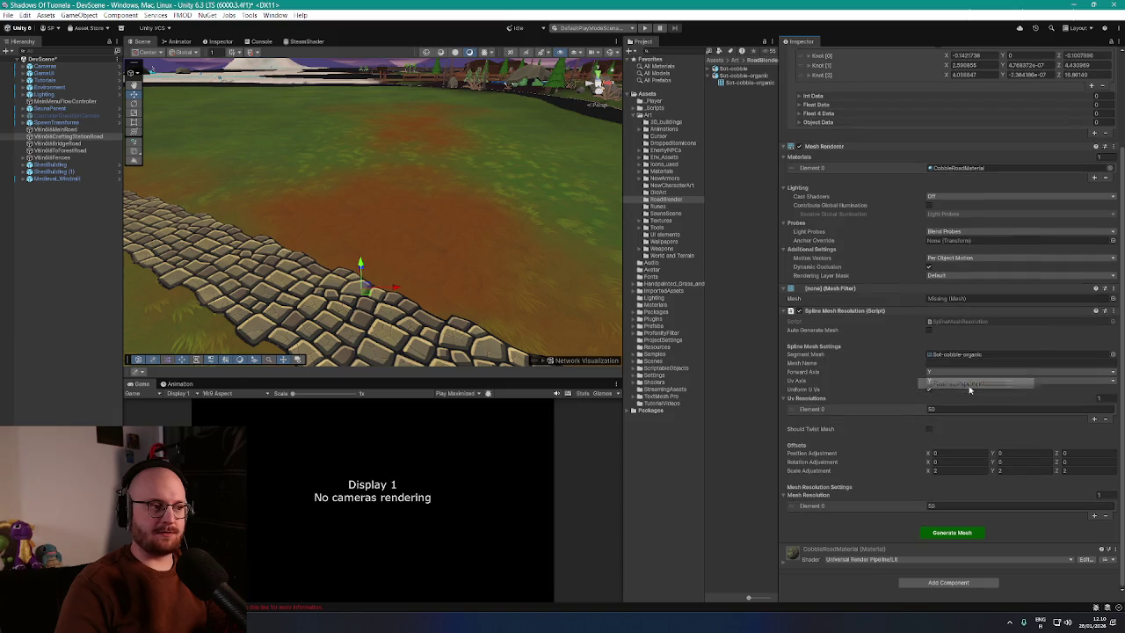
{"action": "left_click", "coordinate": [949, 532]}
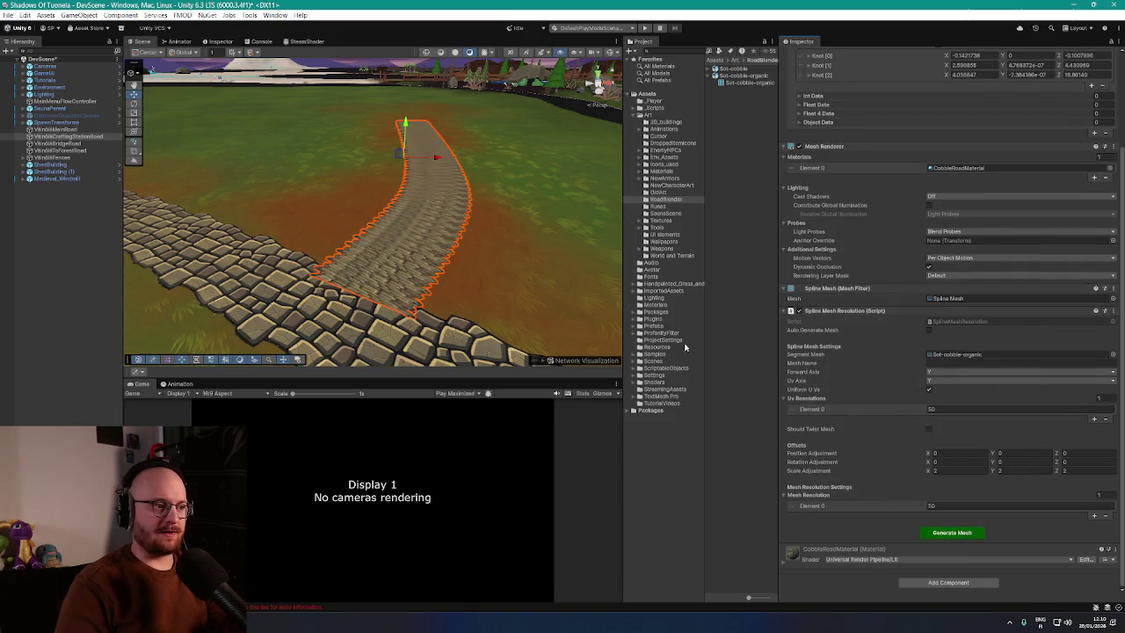
{"action": "left_click_drag", "start_coordinate": [515, 238], "coordinate": [412, 243]}
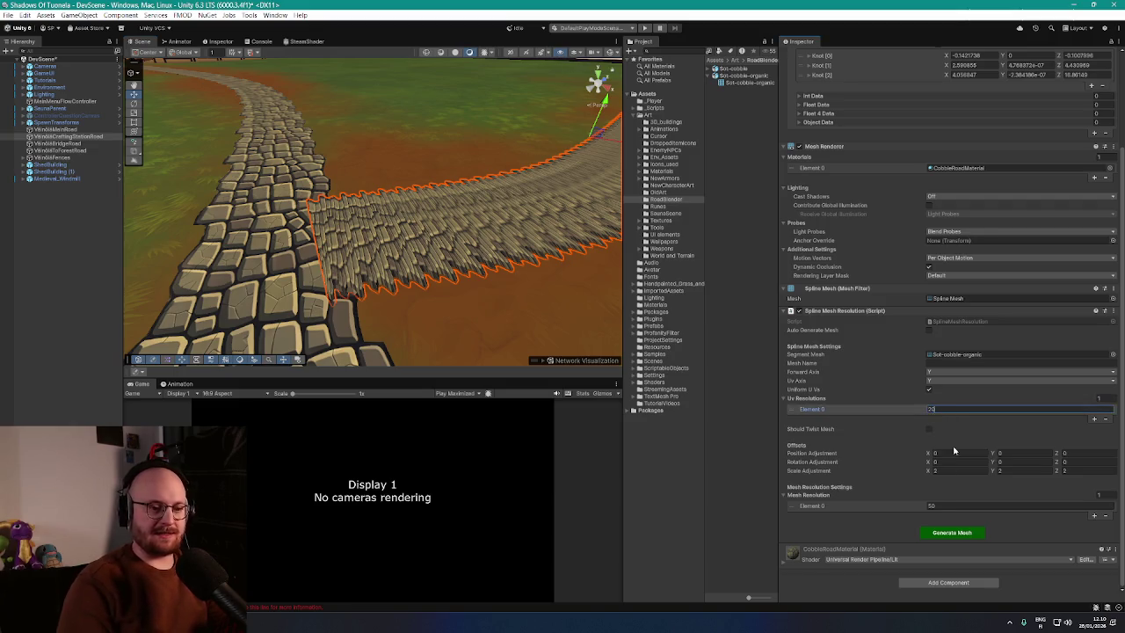
Step: Regenerate the crafting station road after setting UV resolution and mesh resolution to 10 each
{"action": "left_click", "coordinate": [960, 535]}
{"action": "left_click", "coordinate": [959, 507]}
{"action": "type", "text": "10"}
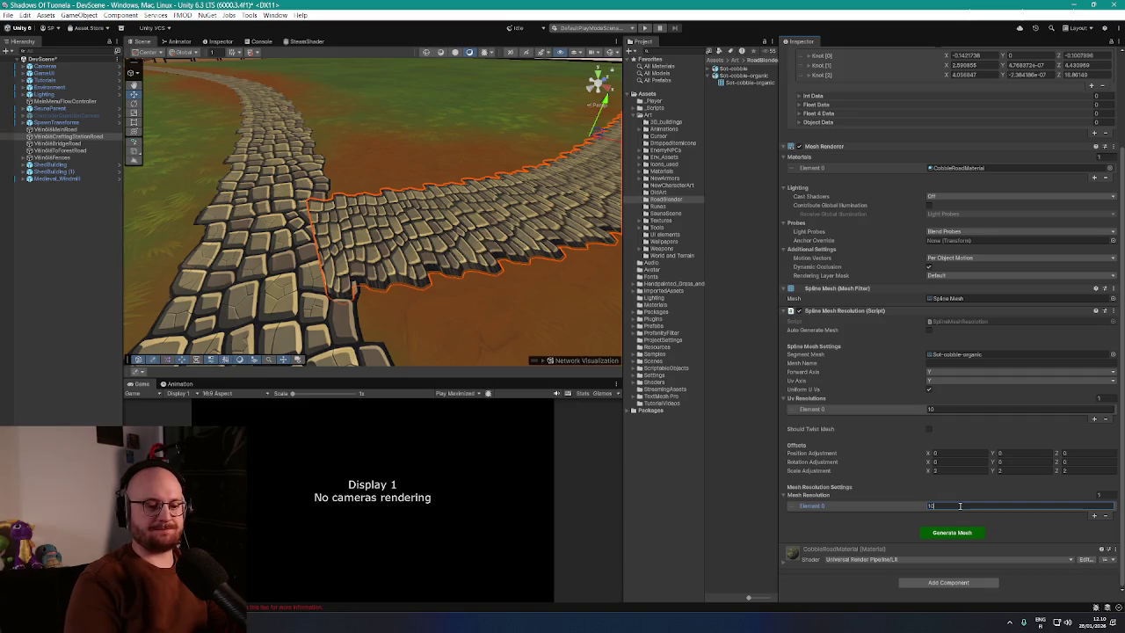
{"action": "left_click", "coordinate": [964, 534]}
{"action": "mouse_move", "coordinate": [527, 211]}
{"action": "left_mouse_down"}
{"action": "mouse_move", "coordinate": [425, 182]}
{"action": "mouse_move", "coordinate": [430, 204]}
{"action": "mouse_move", "coordinate": [571, 151]}
{"action": "mouse_move", "coordinate": [589, 159]}
{"action": "mouse_move", "coordinate": [390, 183]}
{"action": "mouse_move", "coordinate": [394, 144]}
{"action": "left_mouse_up"}
{"action": "left_click", "coordinate": [402, 193]}
{"action": "mouse_move", "coordinate": [401, 193]}
{"action": "left_mouse_down"}
{"action": "mouse_move", "coordinate": [569, 190]}
{"action": "mouse_move", "coordinate": [390, 192]}
{"action": "mouse_move", "coordinate": [514, 204]}
{"action": "left_mouse_up"}
{"action": "left_click", "coordinate": [431, 210]}
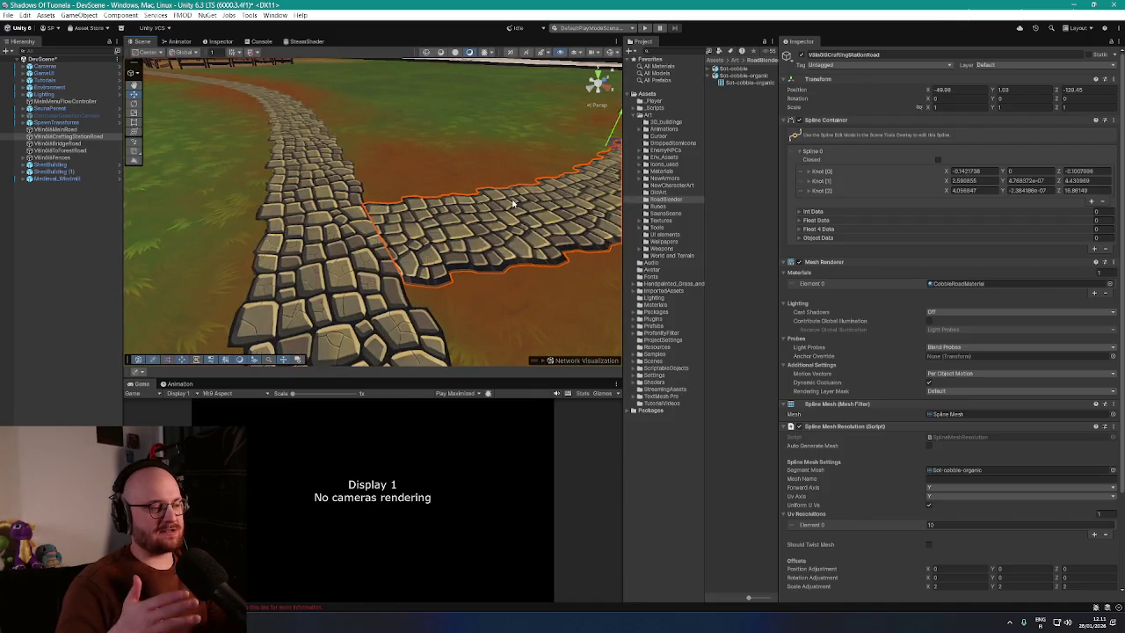
{"action": "scroll", "coordinate": [514, 202], "scroll_direction": "up", "scroll_amount": 5}
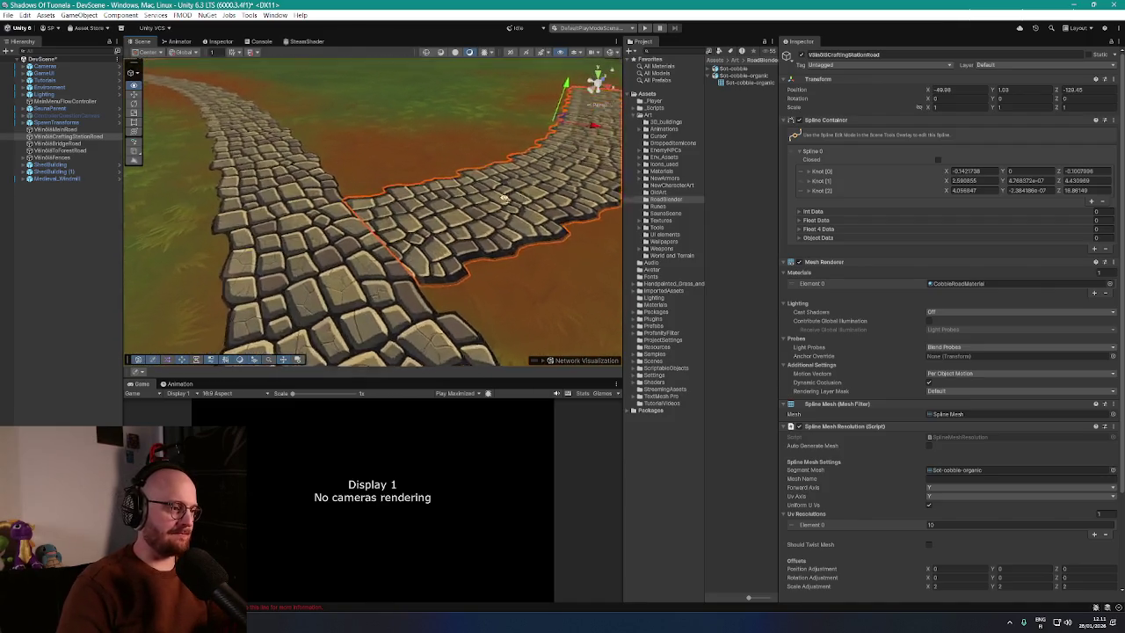
{"action": "scroll", "coordinate": [514, 201], "scroll_direction": "down", "scroll_amount": 10}
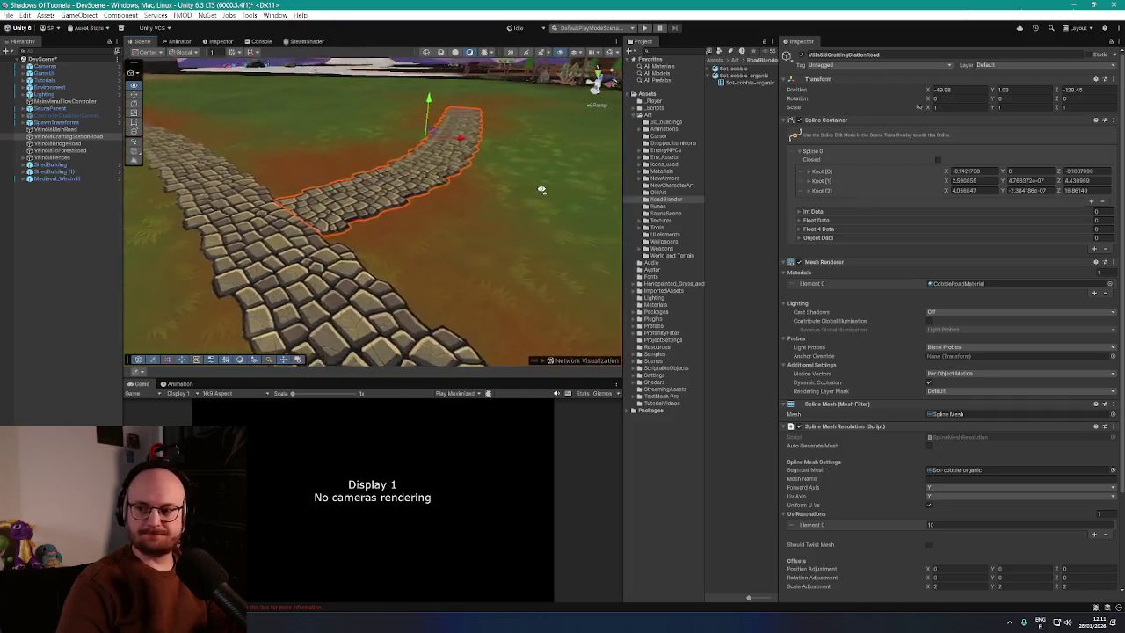
{"action": "mouse_move", "coordinate": [463, 175]}
{"action": "left_mouse_down"}
{"action": "mouse_move", "coordinate": [416, 227]}
{"action": "mouse_move", "coordinate": [480, 211]}
{"action": "left_mouse_up"}
{"action": "left_click_drag", "start_coordinate": [510, 167], "coordinate": [533, 170]}
{"action": "left_click", "coordinate": [410, 230]}
{"action": "mouse_move", "coordinate": [410, 230]}
{"action": "left_mouse_down"}
{"action": "mouse_move", "coordinate": [356, 140]}
{"action": "mouse_move", "coordinate": [328, 128]}
{"action": "mouse_move", "coordinate": [477, 114]}
{"action": "mouse_move", "coordinate": [555, 124]}
{"action": "mouse_move", "coordinate": [448, 200]}
{"action": "left_mouse_up"}
{"action": "left_click", "coordinate": [443, 202]}
{"action": "scroll", "coordinate": [835, 401], "scroll_direction": "down", "scroll_amount": 3}
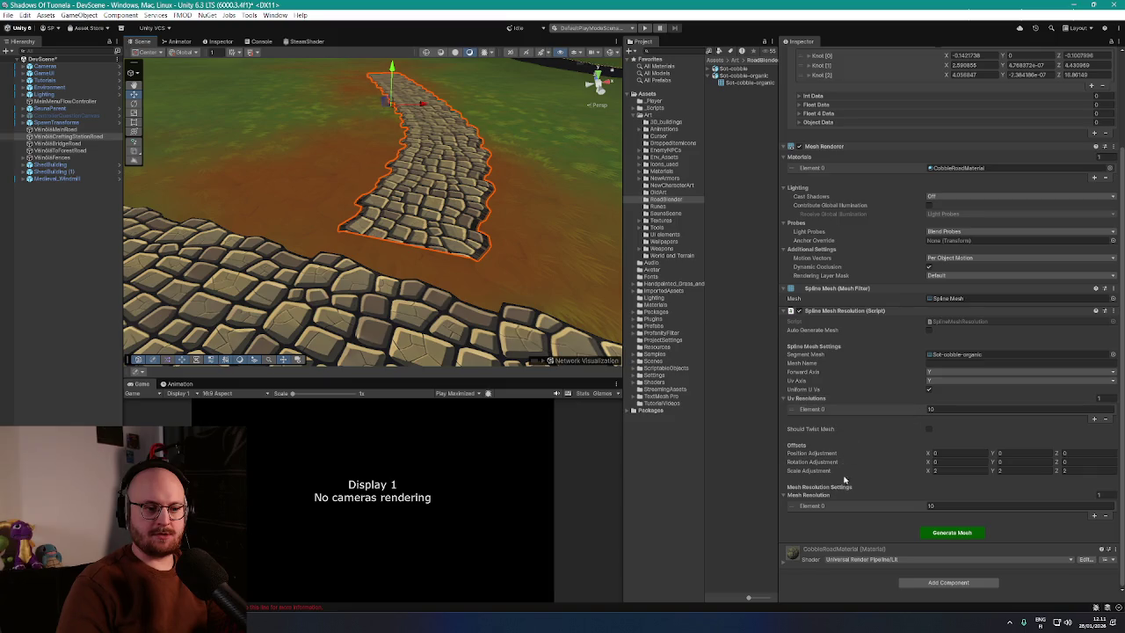
{"action": "mouse_move", "coordinate": [578, 304]}
{"action": "left_mouse_down"}
{"action": "mouse_move", "coordinate": [544, 261]}
{"action": "mouse_move", "coordinate": [470, 214]}
{"action": "left_mouse_up"}
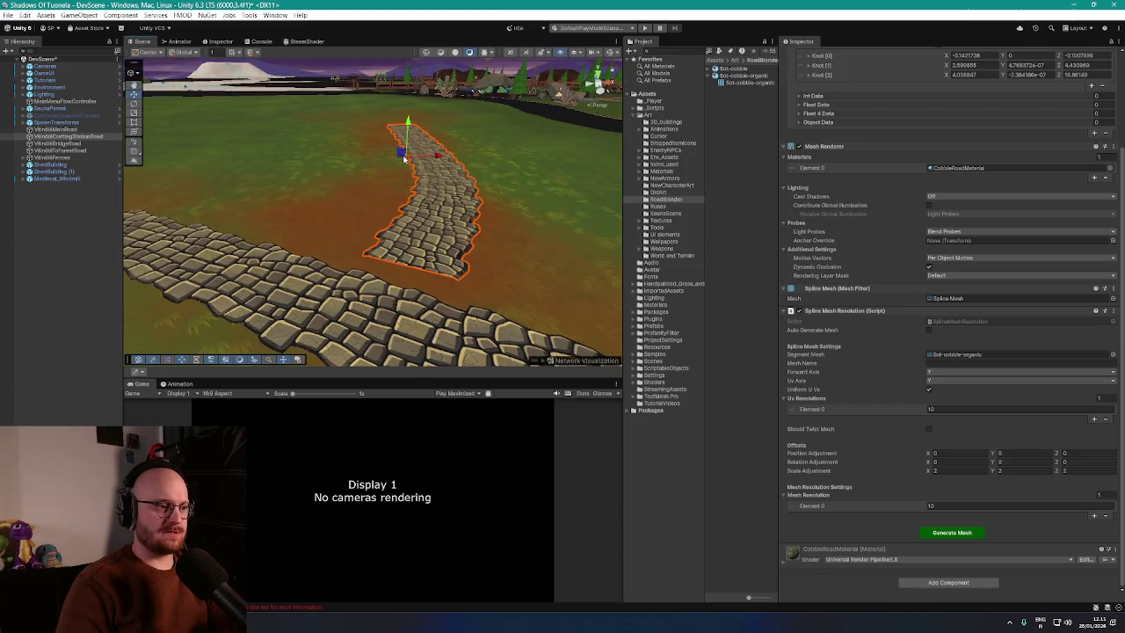
{"action": "left_click_drag", "start_coordinate": [401, 160], "coordinate": [405, 169]}
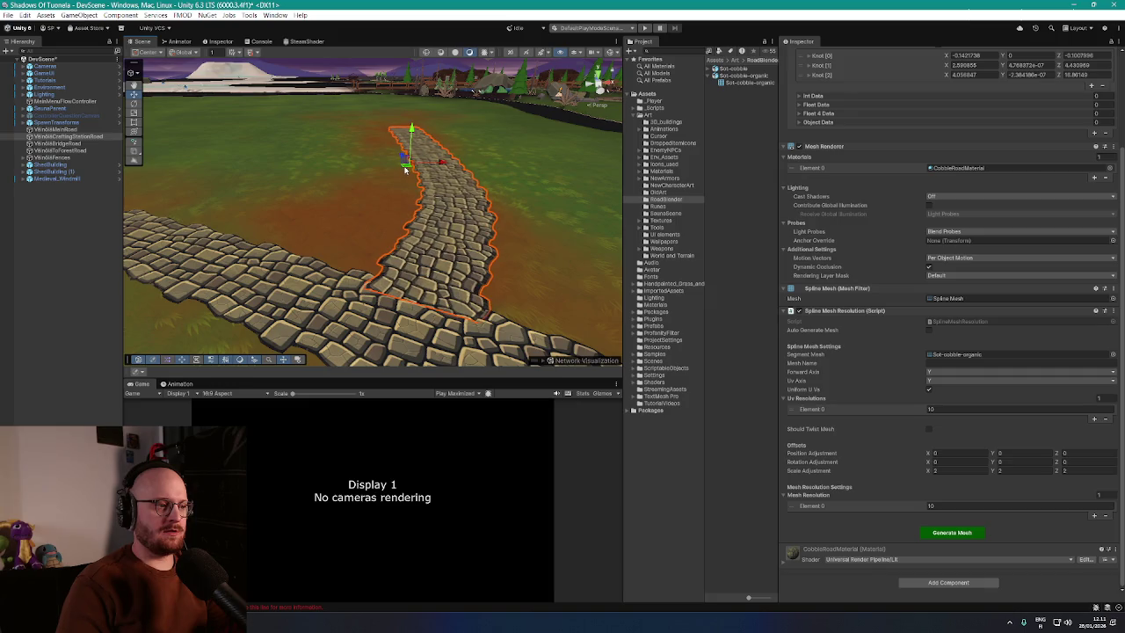
{"action": "scroll", "coordinate": [891, 280], "scroll_direction": "up", "scroll_amount": 3}
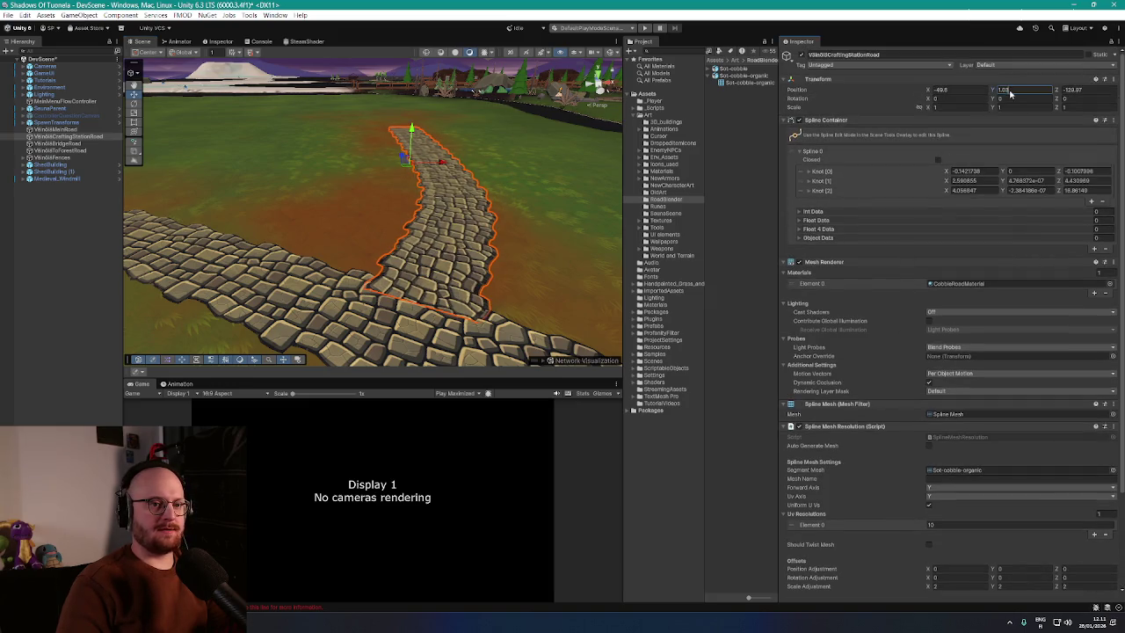
{"action": "type", "text": "1"}
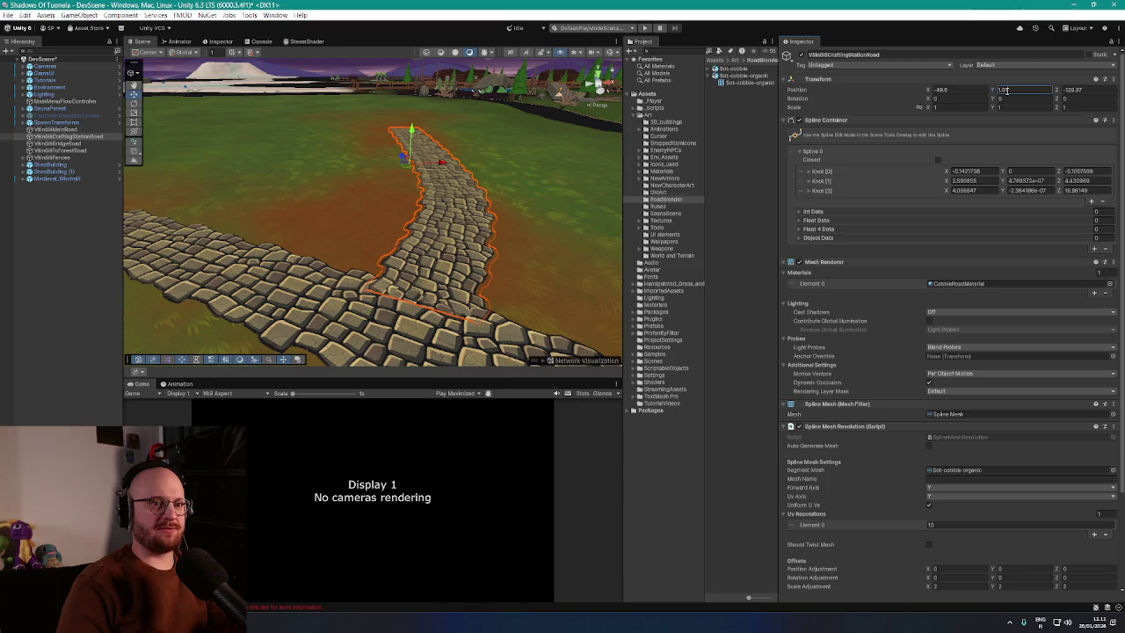
{"action": "key", "text": "BackSpace"}
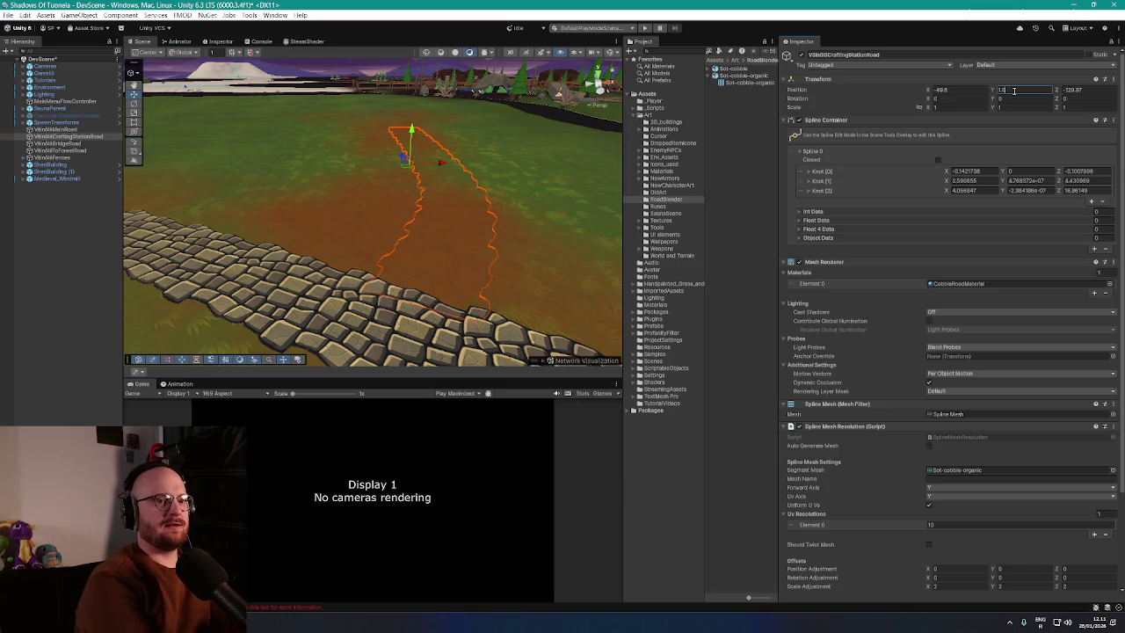
{"action": "type", "text": "8"}
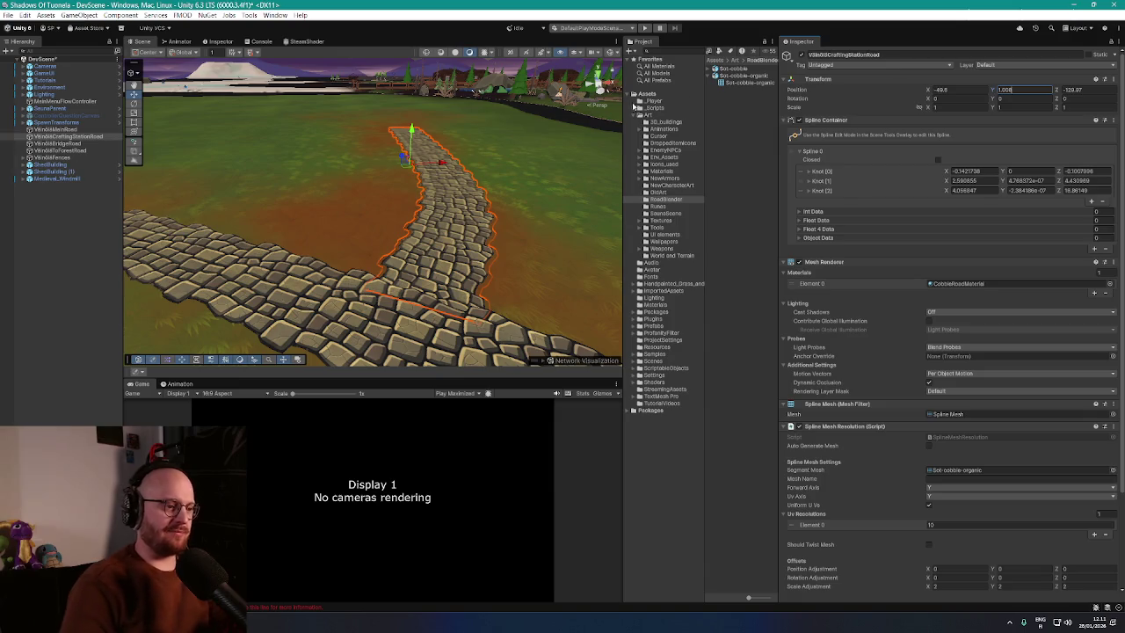
{"action": "mouse_move", "coordinate": [514, 164]}
{"action": "left_mouse_down"}
{"action": "mouse_move", "coordinate": [447, 183]}
{"action": "mouse_move", "coordinate": [392, 180]}
{"action": "mouse_move", "coordinate": [427, 173]}
{"action": "left_mouse_up"}
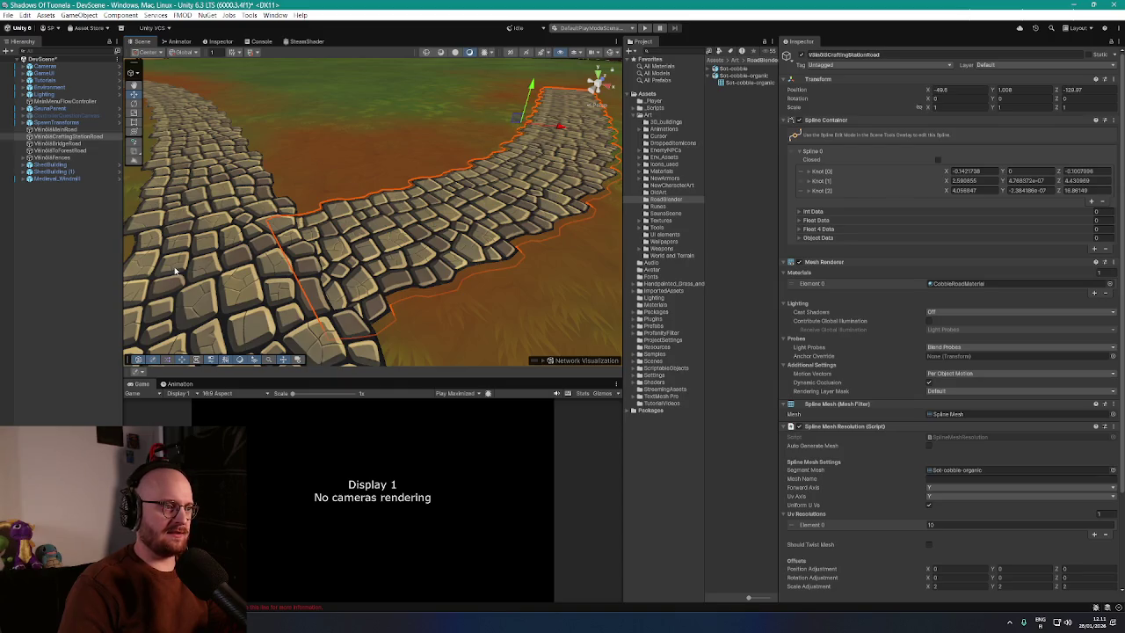
{"action": "left_click", "coordinate": [207, 266]}
{"action": "left_click", "coordinate": [413, 239]}
{"action": "mouse_move", "coordinate": [413, 239]}
{"action": "left_mouse_down"}
{"action": "mouse_move", "coordinate": [392, 276]}
{"action": "mouse_move", "coordinate": [478, 262]}
{"action": "mouse_move", "coordinate": [498, 156]}
{"action": "mouse_move", "coordinate": [501, 214]}
{"action": "left_mouse_up"}
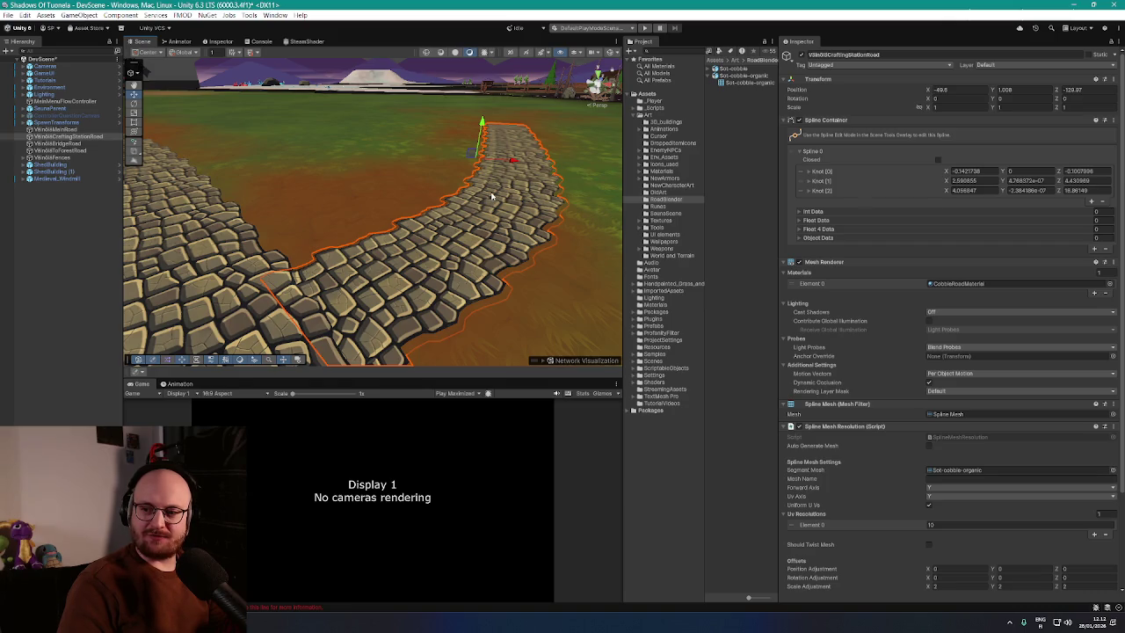
{"action": "mouse_move", "coordinate": [437, 183]}
{"action": "left_mouse_down"}
{"action": "mouse_move", "coordinate": [502, 212]}
{"action": "mouse_move", "coordinate": [475, 200]}
{"action": "left_mouse_up"}
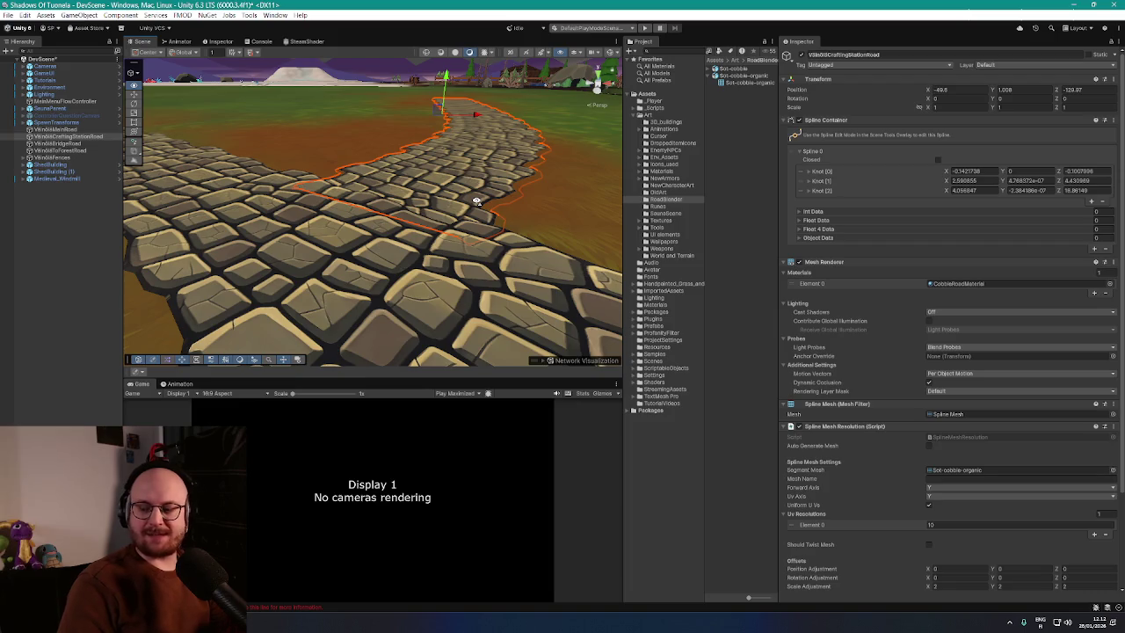
{"action": "left_click_drag", "start_coordinate": [475, 200], "coordinate": [475, 200]}
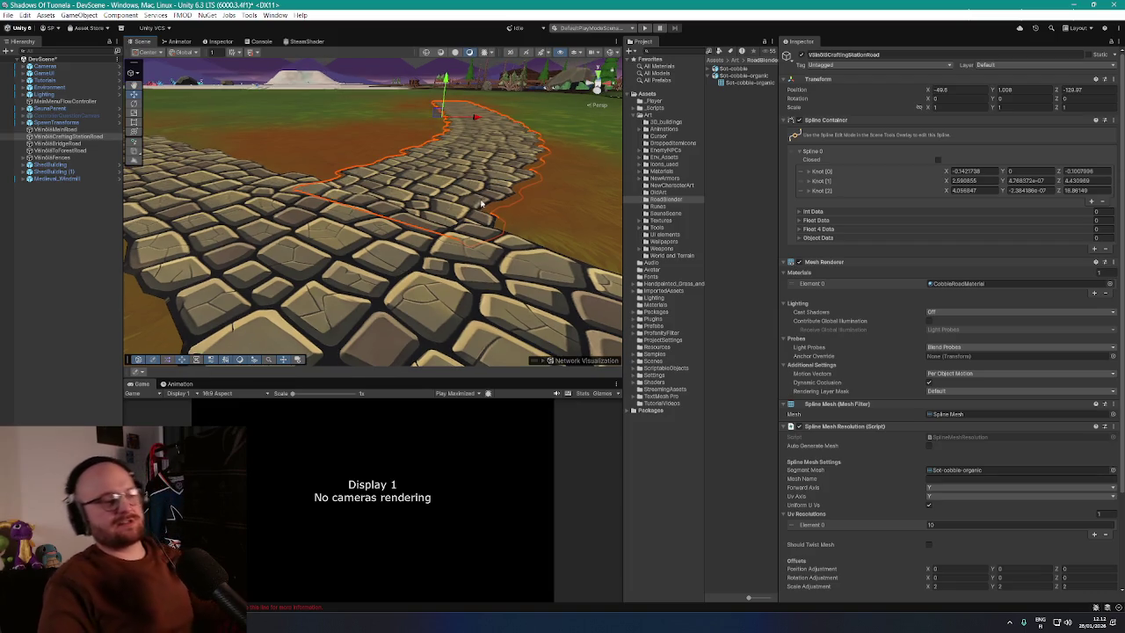
{"action": "left_click", "coordinate": [563, 190]}
{"action": "mouse_move", "coordinate": [563, 191]}
{"action": "left_mouse_down"}
{"action": "mouse_move", "coordinate": [426, 208]}
{"action": "mouse_move", "coordinate": [759, 234]}
{"action": "mouse_move", "coordinate": [878, 217]}
{"action": "mouse_move", "coordinate": [536, 253]}
{"action": "mouse_move", "coordinate": [325, 239]}
{"action": "left_mouse_up"}
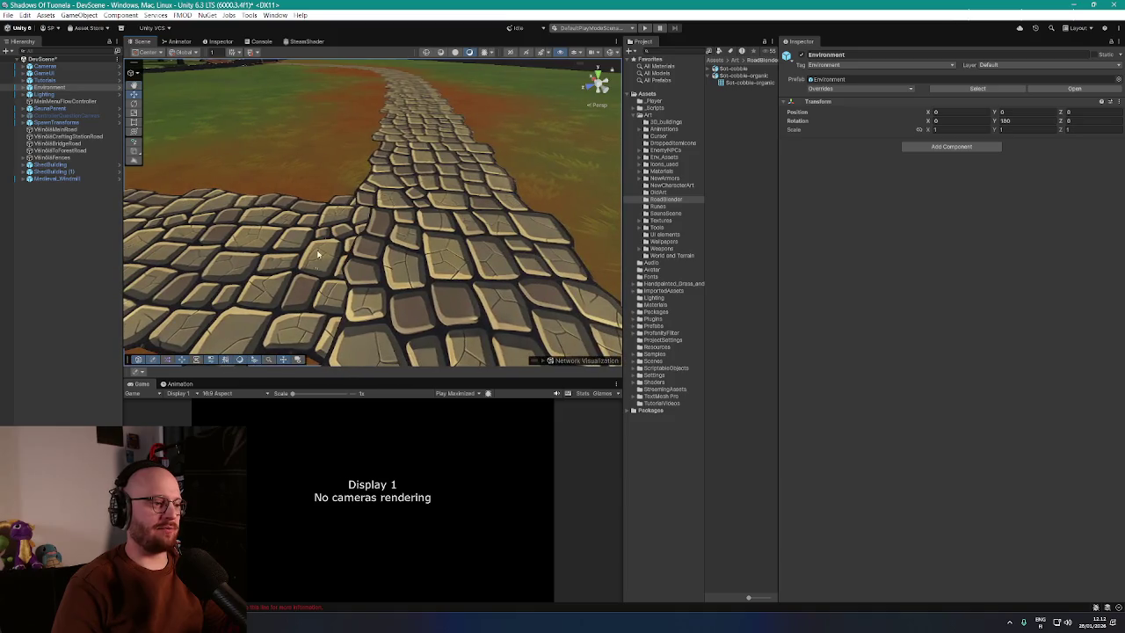
{"action": "mouse_move", "coordinate": [396, 270]}
{"action": "left_mouse_down"}
{"action": "mouse_move", "coordinate": [293, 231]}
{"action": "mouse_move", "coordinate": [385, 268]}
{"action": "mouse_move", "coordinate": [294, 254]}
{"action": "mouse_move", "coordinate": [509, 248]}
{"action": "mouse_move", "coordinate": [307, 199]}
{"action": "mouse_move", "coordinate": [439, 255]}
{"action": "left_mouse_up"}
{"action": "left_click", "coordinate": [440, 255]}
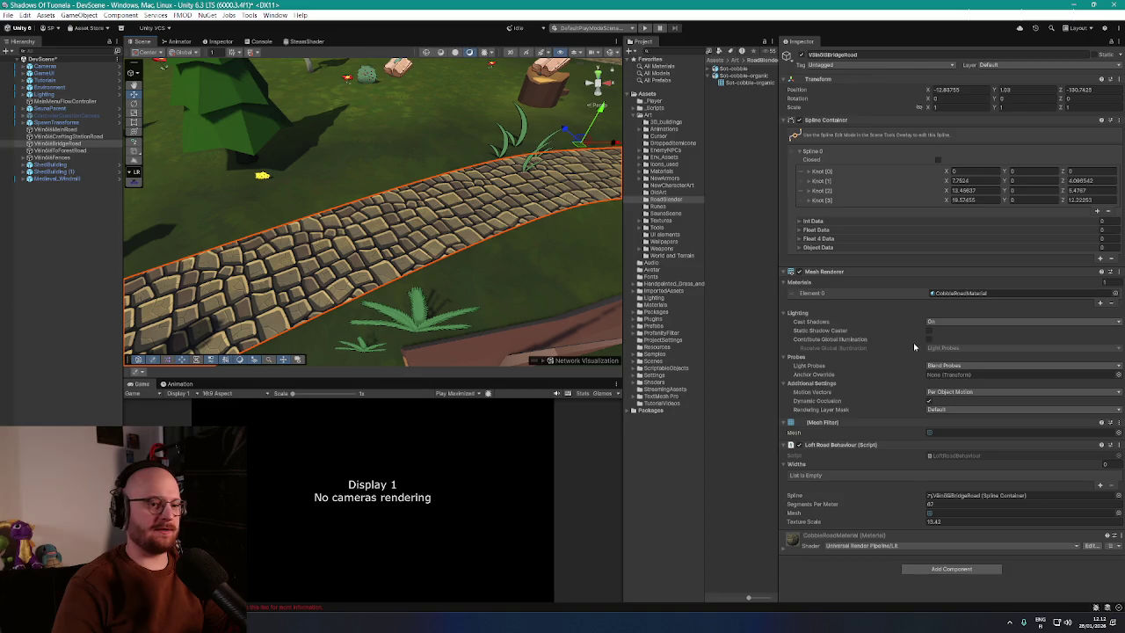
Step: Replace the bridge road's Loft Road Behaviour with Spline Mesh Resolution and paste the copied cobble settings
{"action": "right_click", "coordinate": [836, 445]}
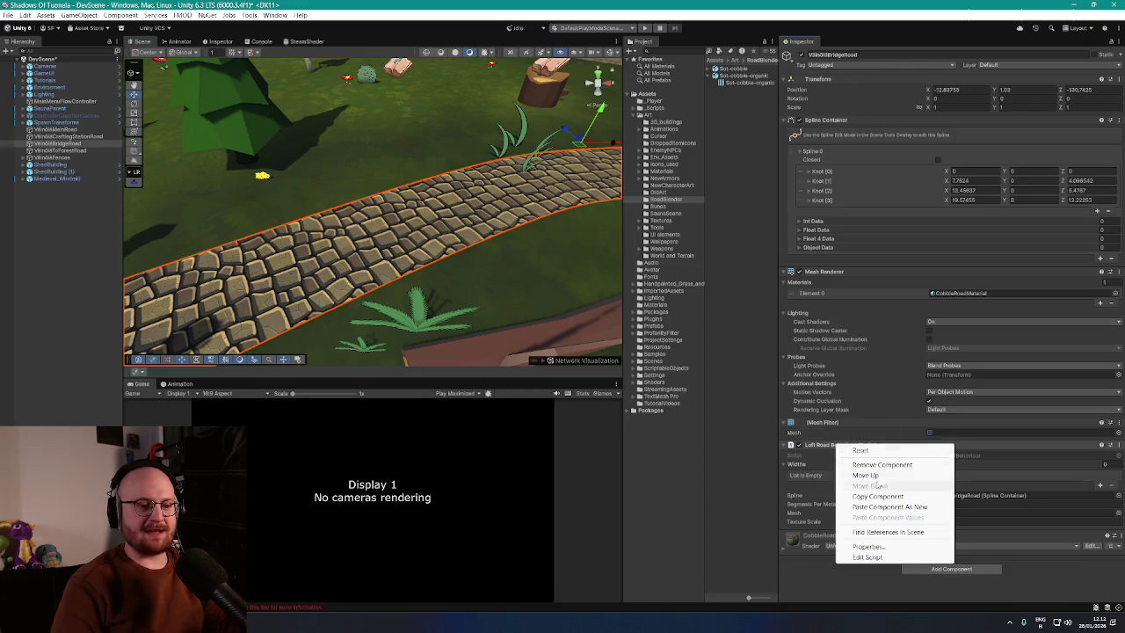
{"action": "left_click", "coordinate": [881, 465]}
{"action": "left_click", "coordinate": [941, 479]}
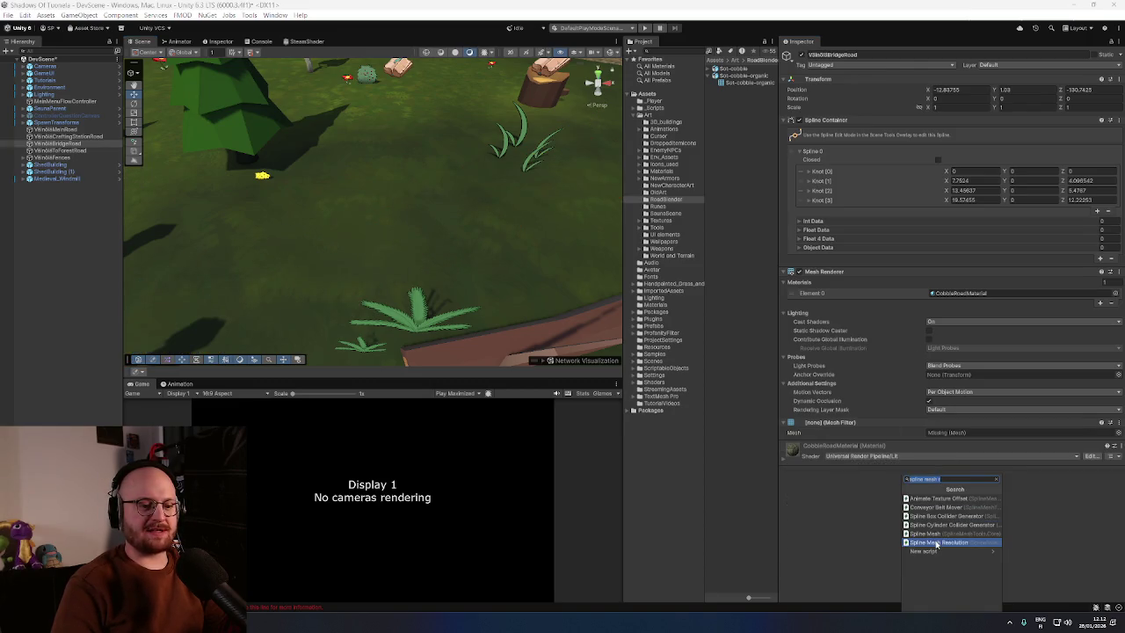
{"action": "left_click", "coordinate": [937, 543]}
{"action": "right_click", "coordinate": [865, 313]}
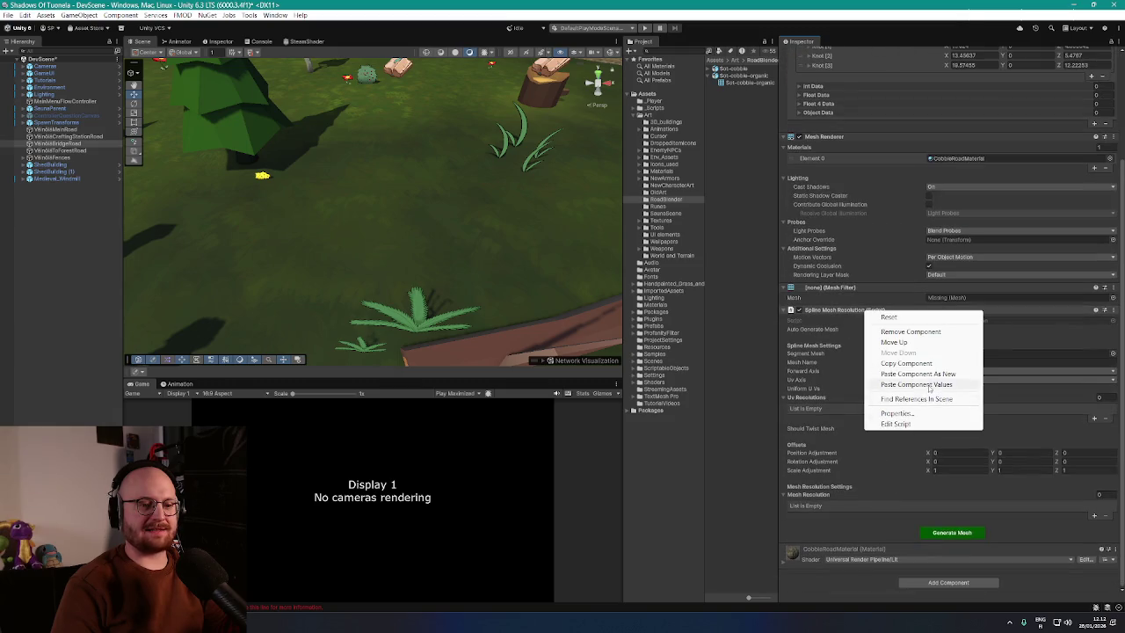
{"action": "left_click", "coordinate": [917, 384]}
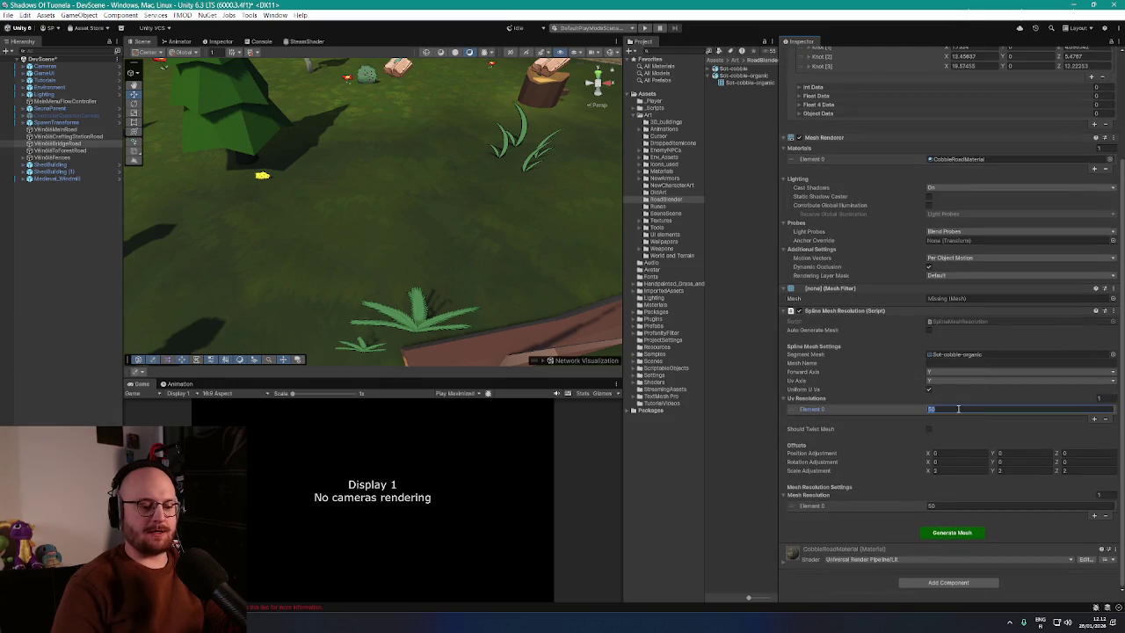
Step: Set the UV resolution to 10, generate the bridge road's cobblestone mesh, and inspect it
{"action": "left_click", "coordinate": [948, 506]}
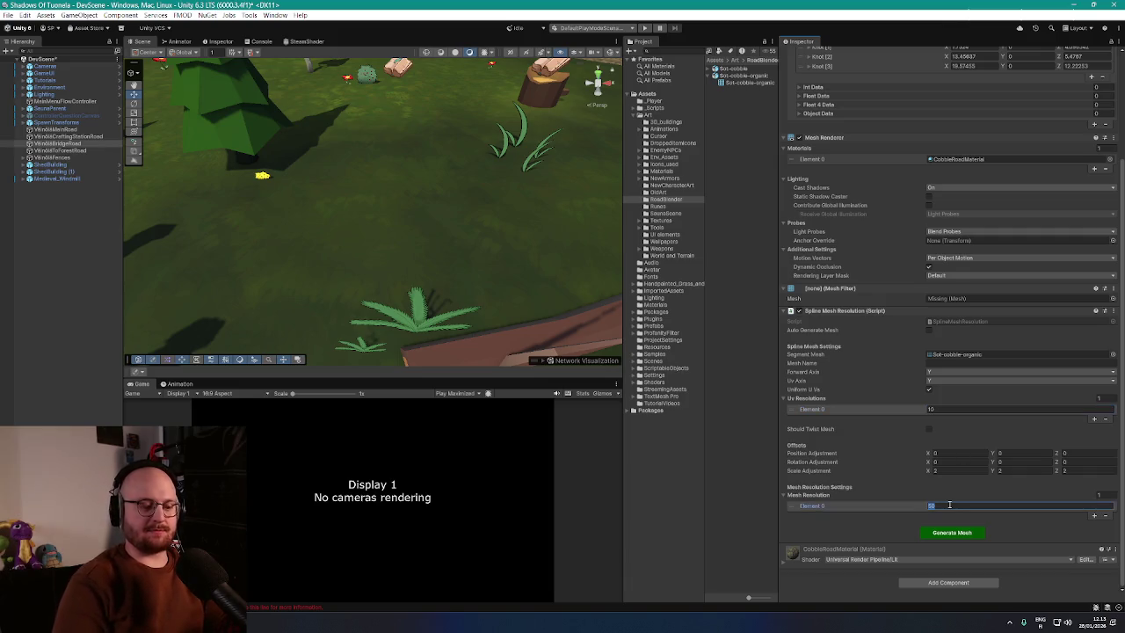
{"action": "type", "text": "10"}
{"action": "left_click", "coordinate": [928, 534]}
{"action": "key", "text": "f"}
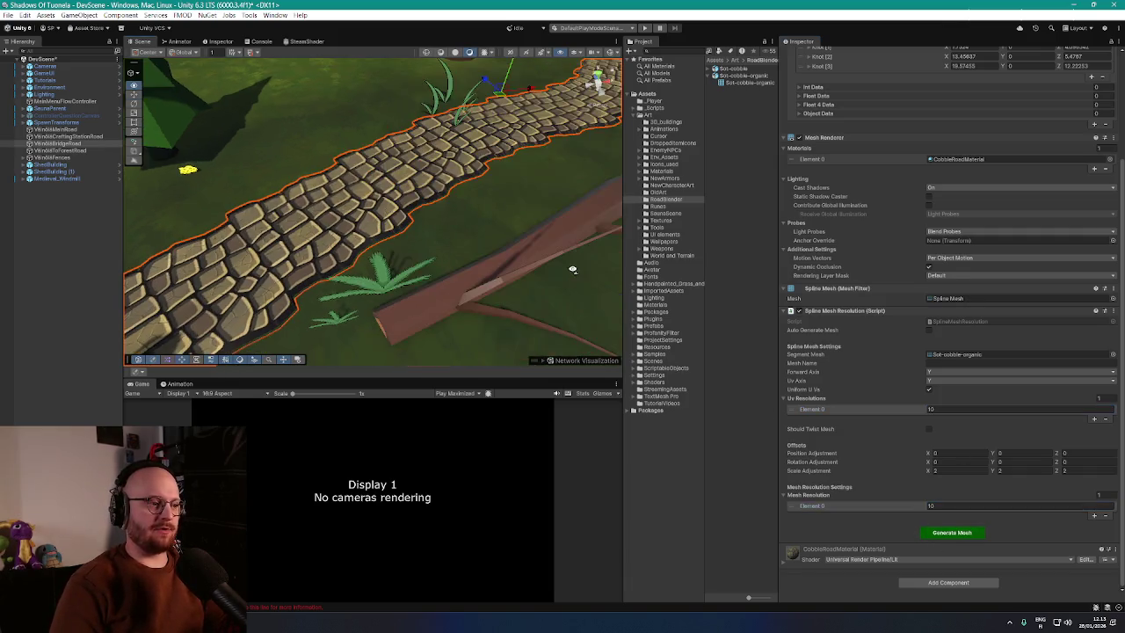
{"action": "scroll", "coordinate": [907, 155], "scroll_direction": "up", "scroll_amount": 5}
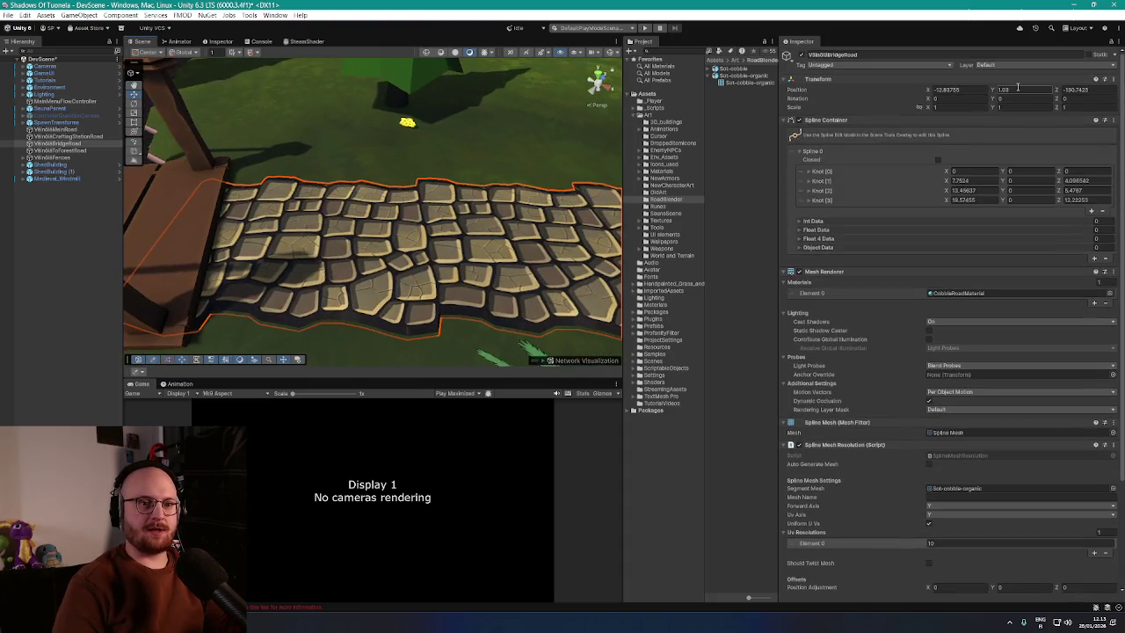
{"action": "key", "text": "Return"}
{"action": "mouse_move", "coordinate": [457, 176]}
{"action": "left_mouse_down"}
{"action": "mouse_move", "coordinate": [517, 161]}
{"action": "mouse_move", "coordinate": [563, 195]}
{"action": "mouse_move", "coordinate": [466, 166]}
{"action": "mouse_move", "coordinate": [289, 148]}
{"action": "mouse_move", "coordinate": [482, 164]}
{"action": "mouse_move", "coordinate": [439, 170]}
{"action": "mouse_move", "coordinate": [430, 226]}
{"action": "mouse_move", "coordinate": [363, 172]}
{"action": "mouse_move", "coordinate": [408, 162]}
{"action": "left_mouse_up"}
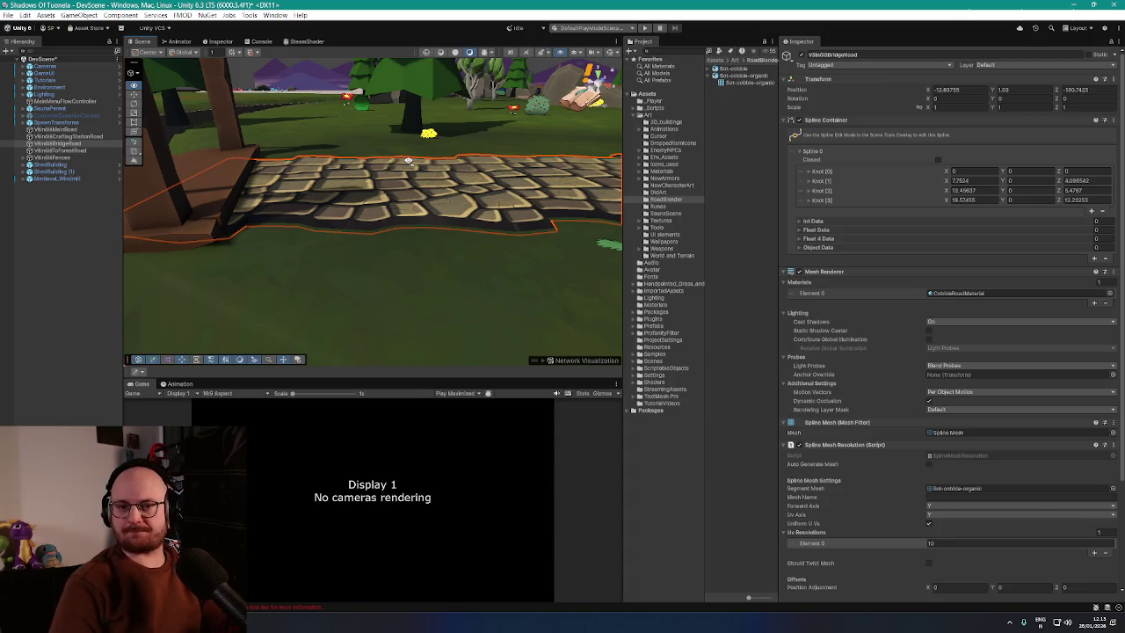
{"action": "mouse_move", "coordinate": [408, 162]}
{"action": "left_mouse_down"}
{"action": "mouse_move", "coordinate": [421, 201]}
{"action": "mouse_move", "coordinate": [466, 189]}
{"action": "left_mouse_up"}
Step: Replace the forest road's Loft Road Behaviour with Spline Mesh Resolution holding the pasted cobble settings
{"action": "left_click", "coordinate": [467, 190]}
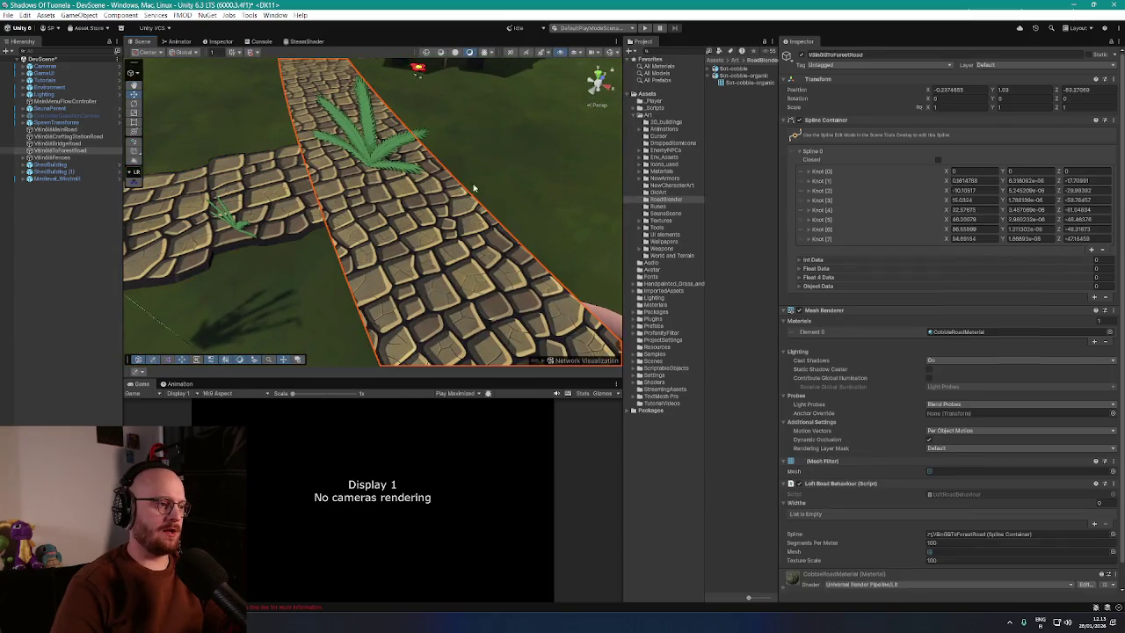
{"action": "scroll", "coordinate": [913, 413], "scroll_direction": "down", "scroll_amount": 1}
{"action": "right_click", "coordinate": [860, 460]}
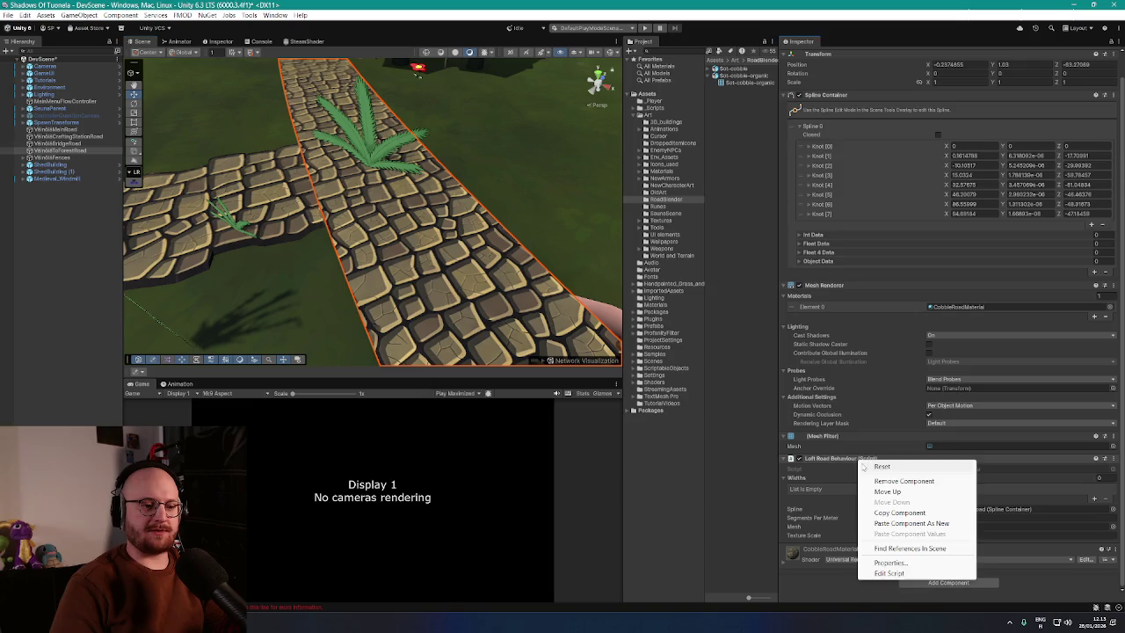
{"action": "left_click", "coordinate": [904, 480]}
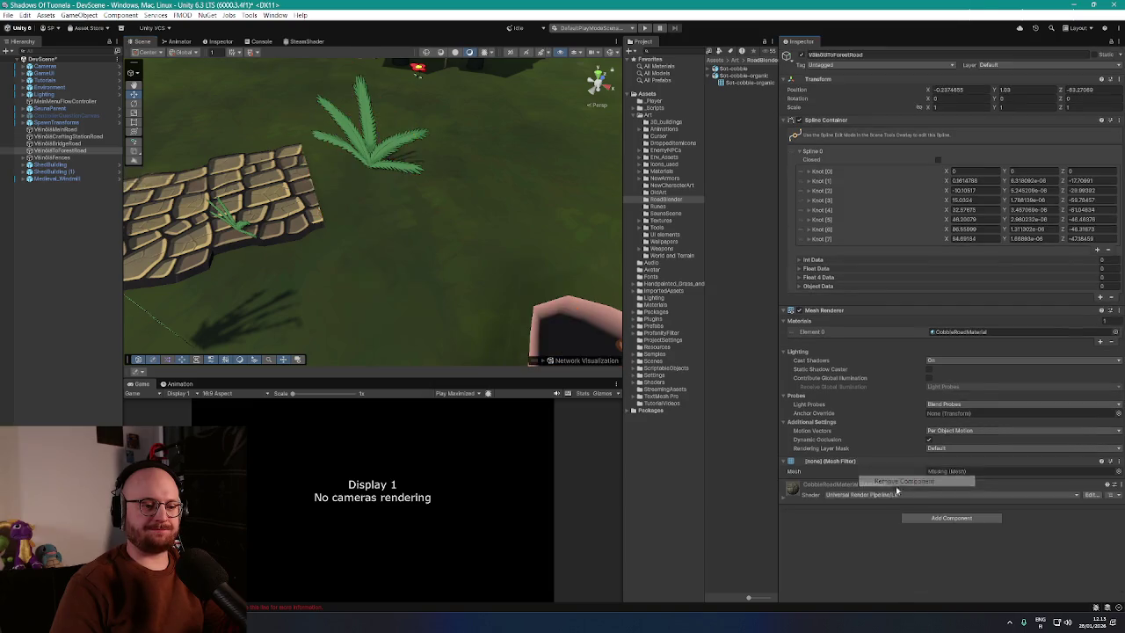
{"action": "left_click", "coordinate": [946, 520]}
{"action": "left_click", "coordinate": [938, 542]}
{"action": "scroll", "coordinate": [940, 528], "scroll_direction": "down", "scroll_amount": 4}
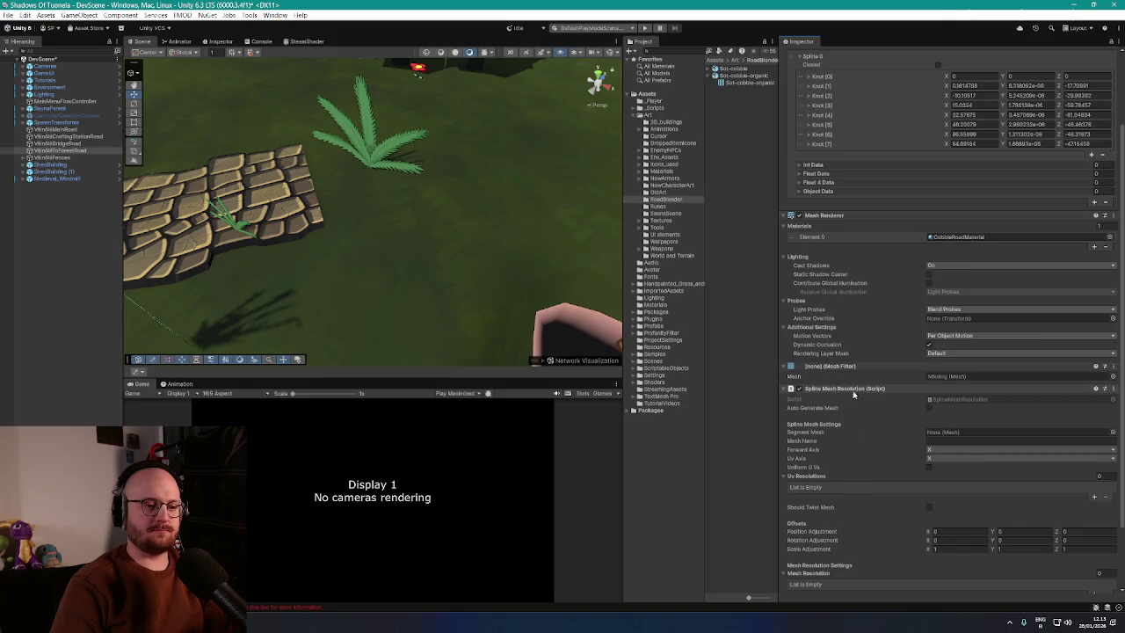
{"action": "right_click", "coordinate": [854, 389]}
{"action": "left_click", "coordinate": [914, 462]}
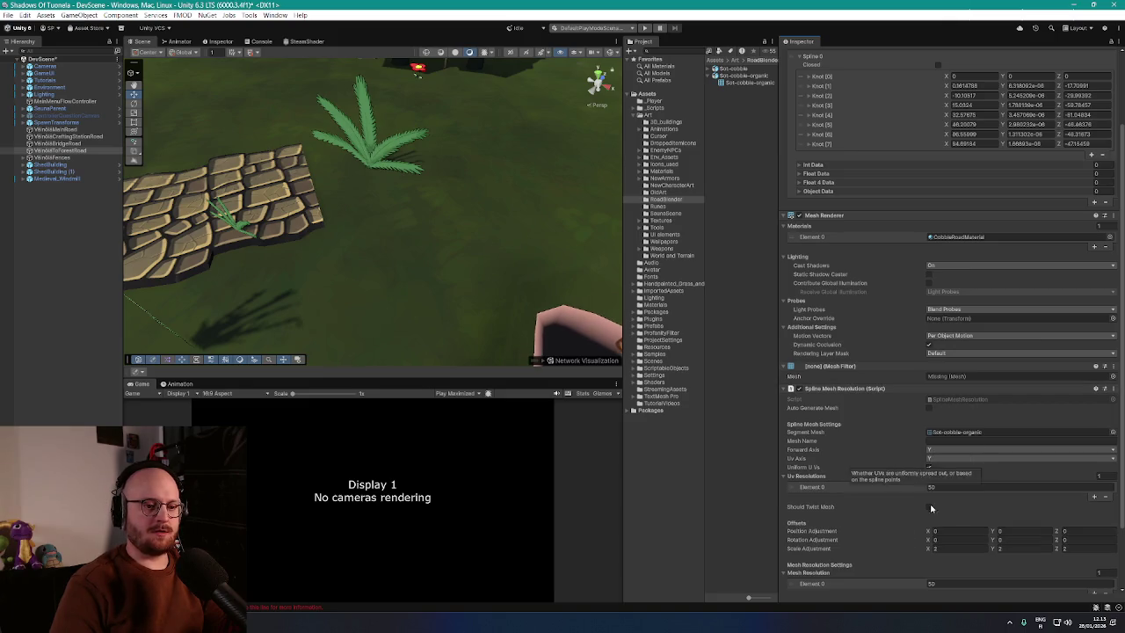
Step: Set UV and mesh resolution to 100 and generate the forest road's cobblestone mesh
{"action": "scroll", "coordinate": [901, 488], "scroll_direction": "down", "scroll_amount": 3}
{"action": "left_click", "coordinate": [956, 408]}
{"action": "type", "text": "100"}
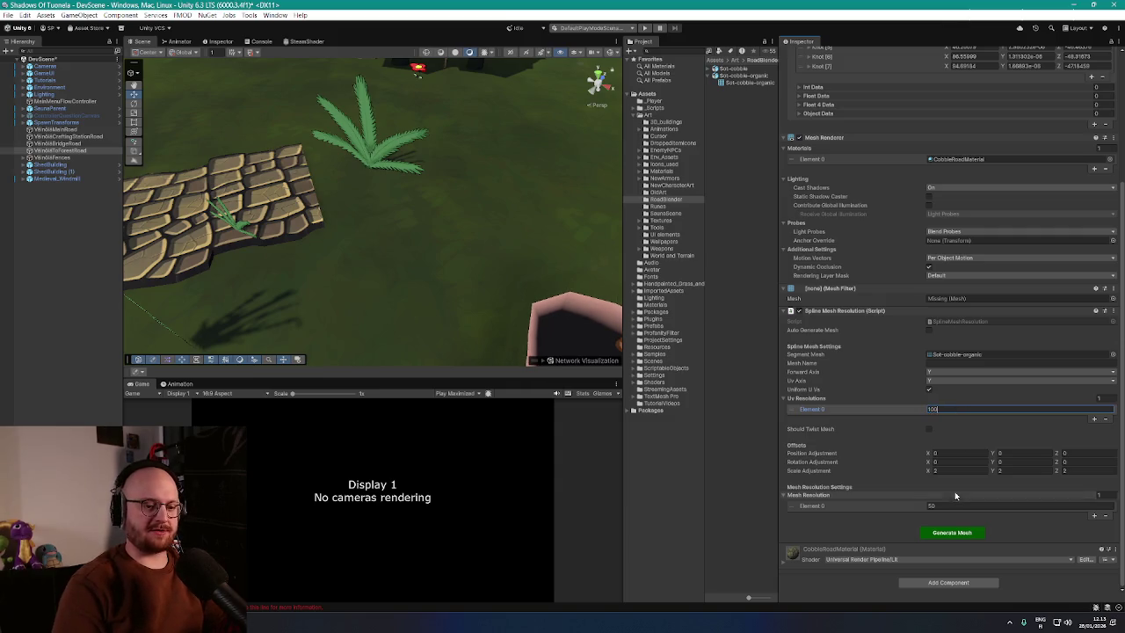
{"action": "left_click", "coordinate": [953, 505]}
{"action": "type", "text": "100"}
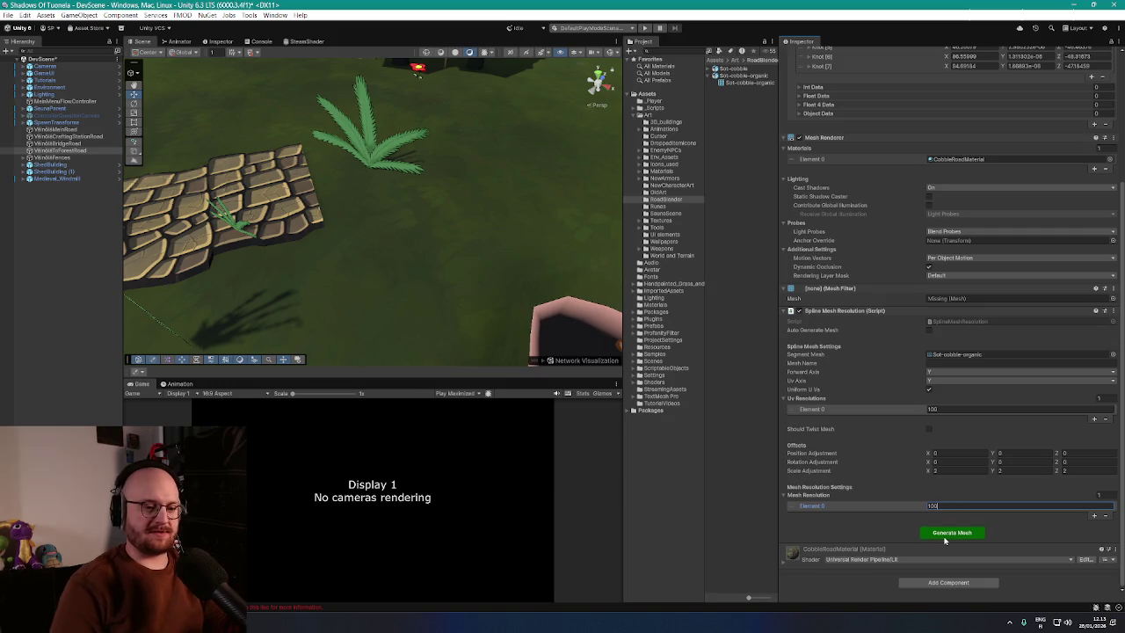
{"action": "left_click", "coordinate": [949, 534]}
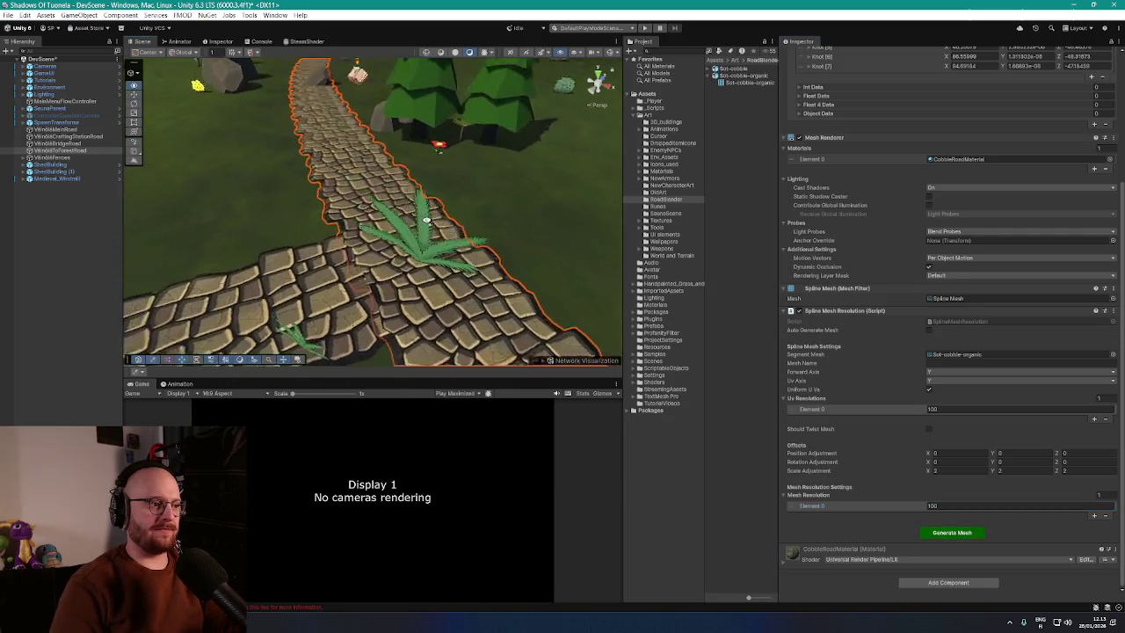
{"action": "scroll", "coordinate": [530, 211], "scroll_direction": "down", "scroll_amount": 5}
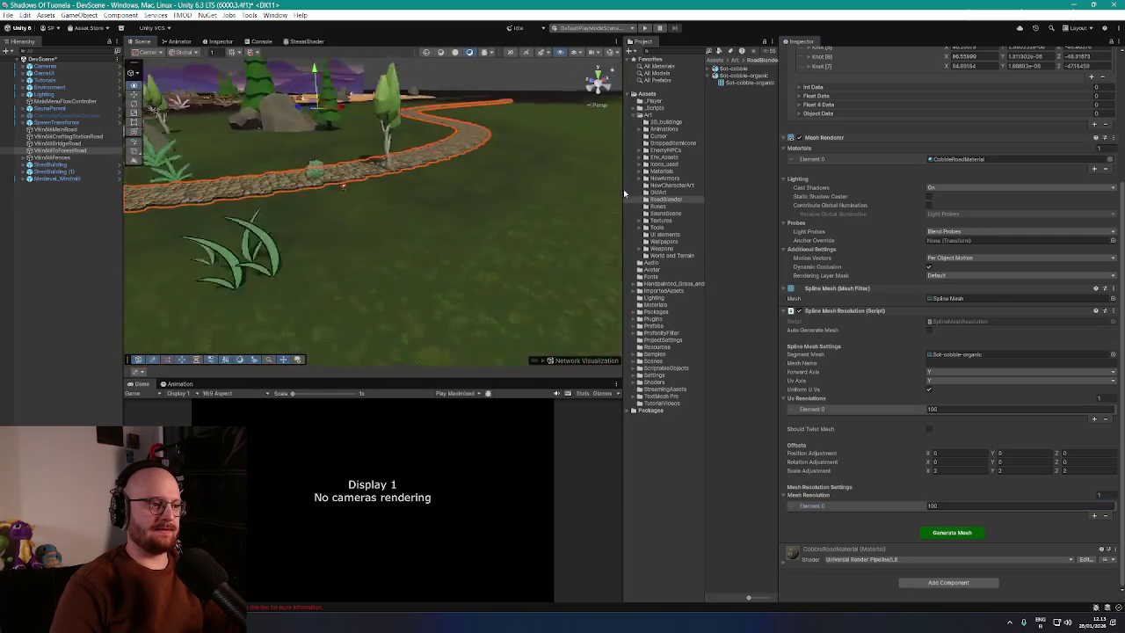
{"action": "scroll", "coordinate": [527, 215], "scroll_direction": "up", "scroll_amount": 5}
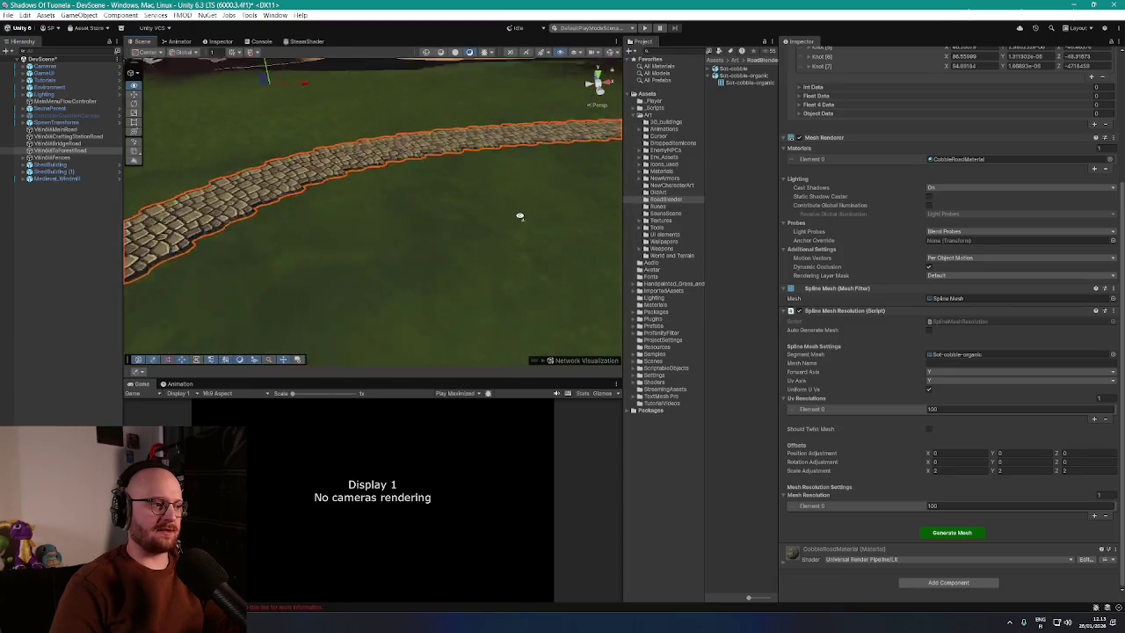
Step: Set the forest road's Position Y to 1.01 and fly along it to check the terrain fit
{"action": "mouse_move", "coordinate": [525, 202]}
{"action": "left_mouse_down"}
{"action": "mouse_move", "coordinate": [456, 186]}
{"action": "mouse_move", "coordinate": [539, 188]}
{"action": "mouse_move", "coordinate": [720, 255]}
{"action": "mouse_move", "coordinate": [477, 197]}
{"action": "mouse_move", "coordinate": [289, 183]}
{"action": "mouse_move", "coordinate": [330, 207]}
{"action": "mouse_move", "coordinate": [642, 237]}
{"action": "mouse_move", "coordinate": [422, 205]}
{"action": "mouse_move", "coordinate": [322, 220]}
{"action": "mouse_move", "coordinate": [249, 198]}
{"action": "mouse_move", "coordinate": [264, 202]}
{"action": "left_mouse_up"}
{"action": "scroll", "coordinate": [1033, 96], "scroll_direction": "up", "scroll_amount": 5}
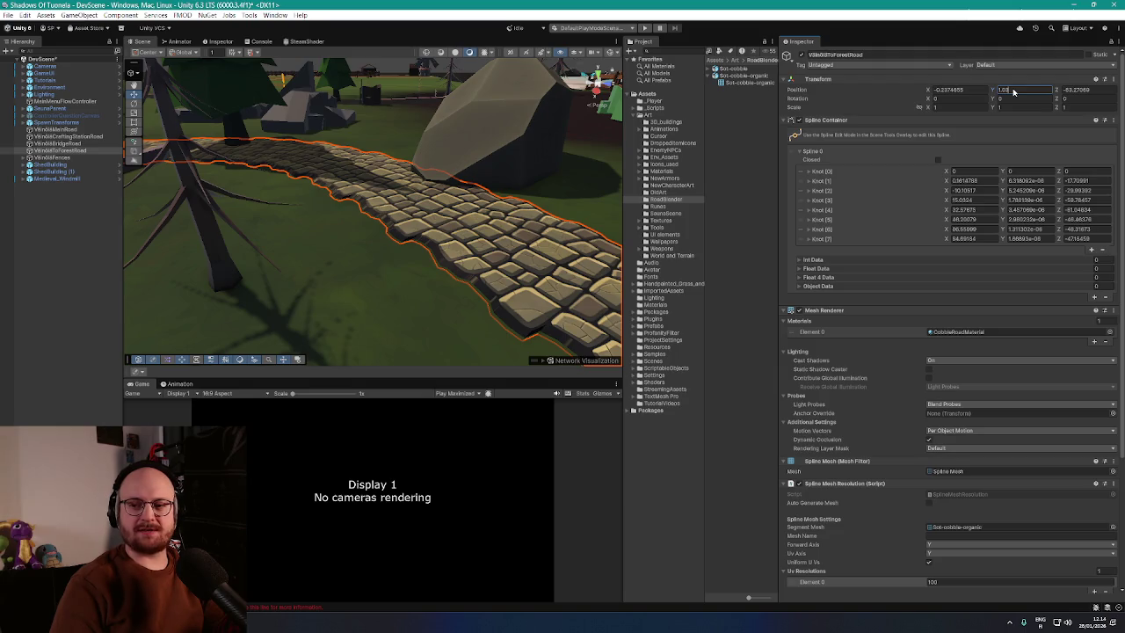
{"action": "key", "text": "w"}
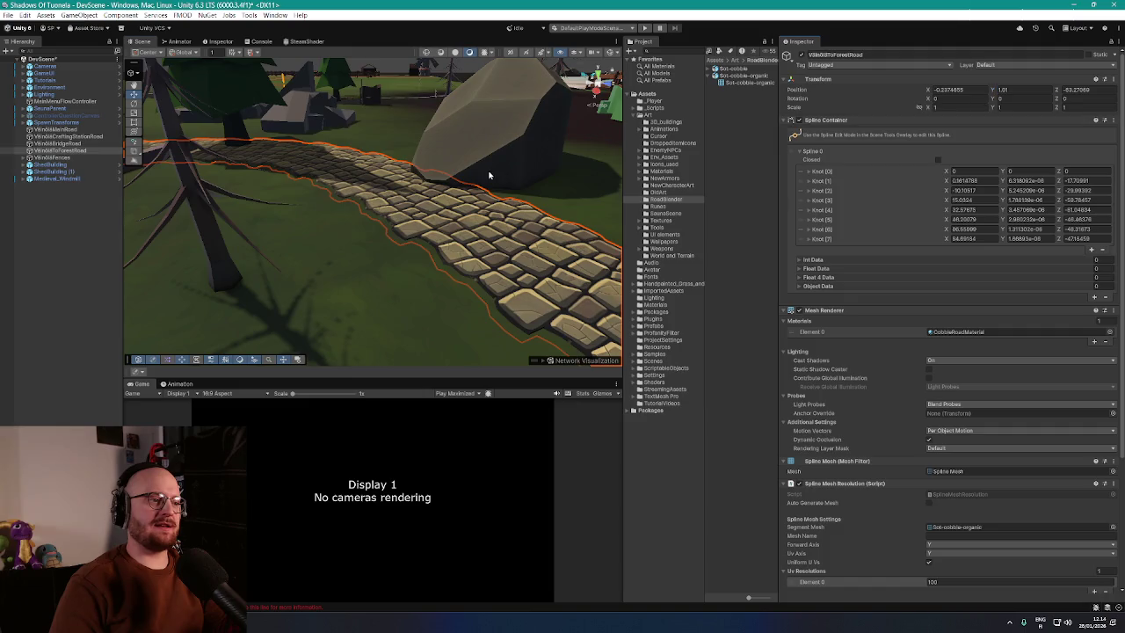
{"action": "mouse_move", "coordinate": [409, 173]}
{"action": "left_mouse_down"}
{"action": "mouse_move", "coordinate": [213, 181]}
{"action": "mouse_move", "coordinate": [477, 164]}
{"action": "mouse_move", "coordinate": [363, 151]}
{"action": "mouse_move", "coordinate": [431, 171]}
{"action": "mouse_move", "coordinate": [376, 163]}
{"action": "mouse_move", "coordinate": [299, 180]}
{"action": "mouse_move", "coordinate": [422, 220]}
{"action": "mouse_move", "coordinate": [308, 253]}
{"action": "mouse_move", "coordinate": [303, 233]}
{"action": "mouse_move", "coordinate": [322, 190]}
{"action": "mouse_move", "coordinate": [388, 205]}
{"action": "left_mouse_up"}
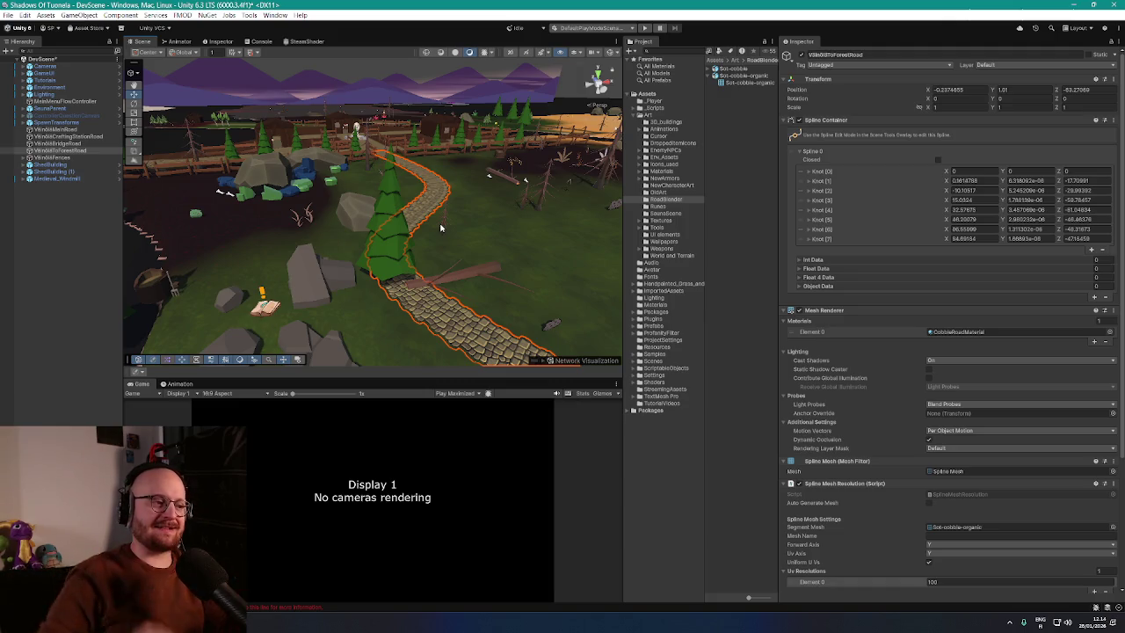
{"action": "mouse_move", "coordinate": [440, 228]}
{"action": "left_mouse_down"}
{"action": "mouse_move", "coordinate": [479, 251]}
{"action": "mouse_move", "coordinate": [419, 251]}
{"action": "mouse_move", "coordinate": [592, 238]}
{"action": "mouse_move", "coordinate": [577, 245]}
{"action": "left_mouse_up"}
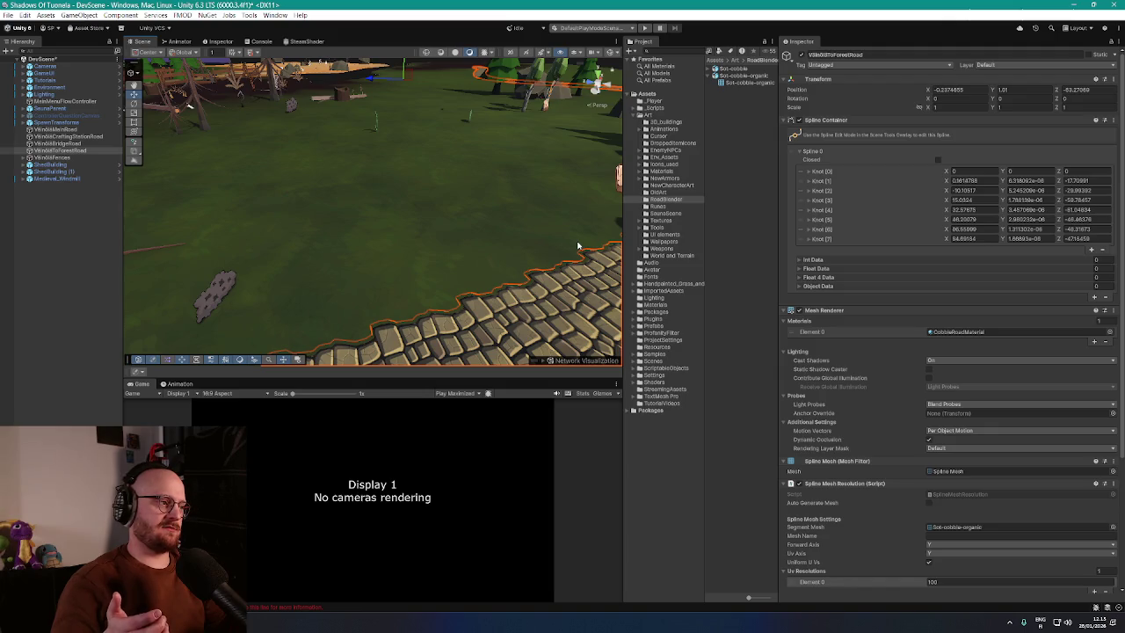
{"action": "mouse_move", "coordinate": [540, 189]}
{"action": "left_mouse_down"}
{"action": "mouse_move", "coordinate": [544, 176]}
{"action": "mouse_move", "coordinate": [572, 179]}
{"action": "mouse_move", "coordinate": [583, 199]}
{"action": "mouse_move", "coordinate": [394, 191]}
{"action": "mouse_move", "coordinate": [378, 212]}
{"action": "mouse_move", "coordinate": [243, 220]}
{"action": "mouse_move", "coordinate": [258, 241]}
{"action": "mouse_move", "coordinate": [288, 231]}
{"action": "left_mouse_up"}
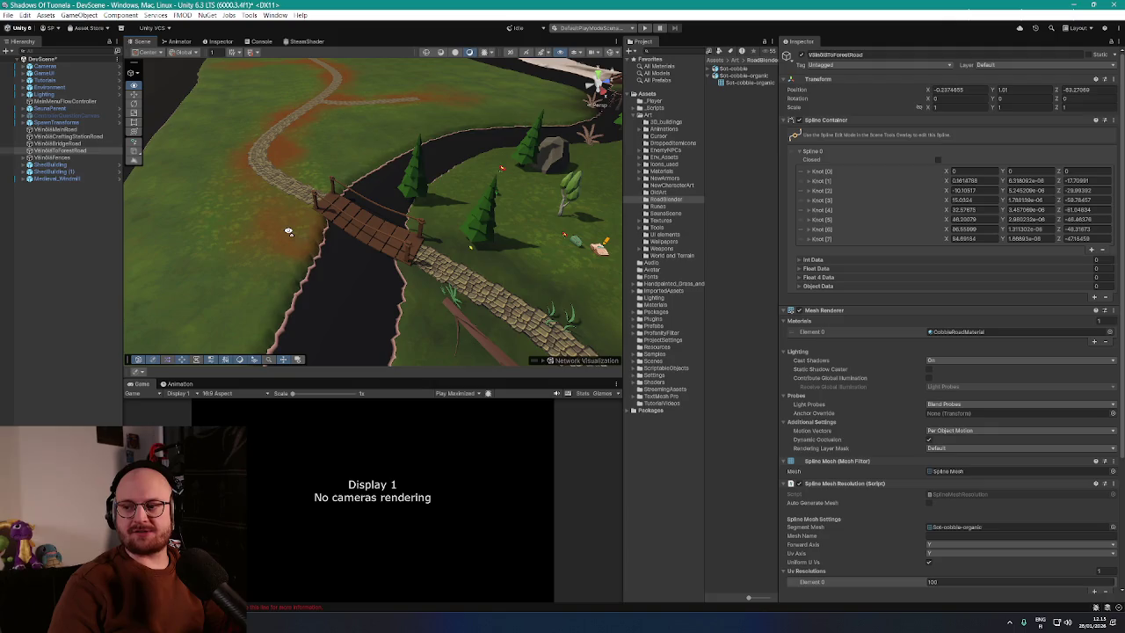
{"action": "mouse_move", "coordinate": [288, 231]}
{"action": "left_mouse_down"}
{"action": "mouse_move", "coordinate": [283, 183]}
{"action": "mouse_move", "coordinate": [370, 179]}
{"action": "mouse_move", "coordinate": [373, 199]}
{"action": "mouse_move", "coordinate": [421, 211]}
{"action": "left_mouse_up"}
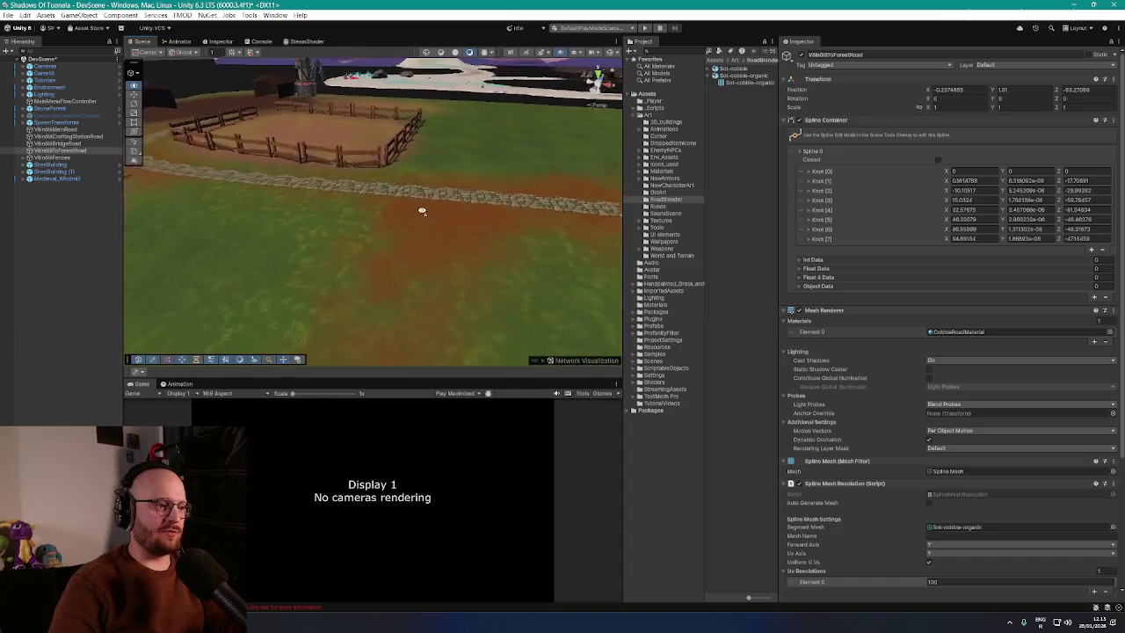
{"action": "mouse_move", "coordinate": [488, 191]}
{"action": "left_mouse_down"}
{"action": "mouse_move", "coordinate": [444, 192]}
{"action": "mouse_move", "coordinate": [476, 217]}
{"action": "mouse_move", "coordinate": [602, 199]}
{"action": "left_mouse_up"}
{"action": "left_click_drag", "start_coordinate": [481, 195], "coordinate": [379, 189]}
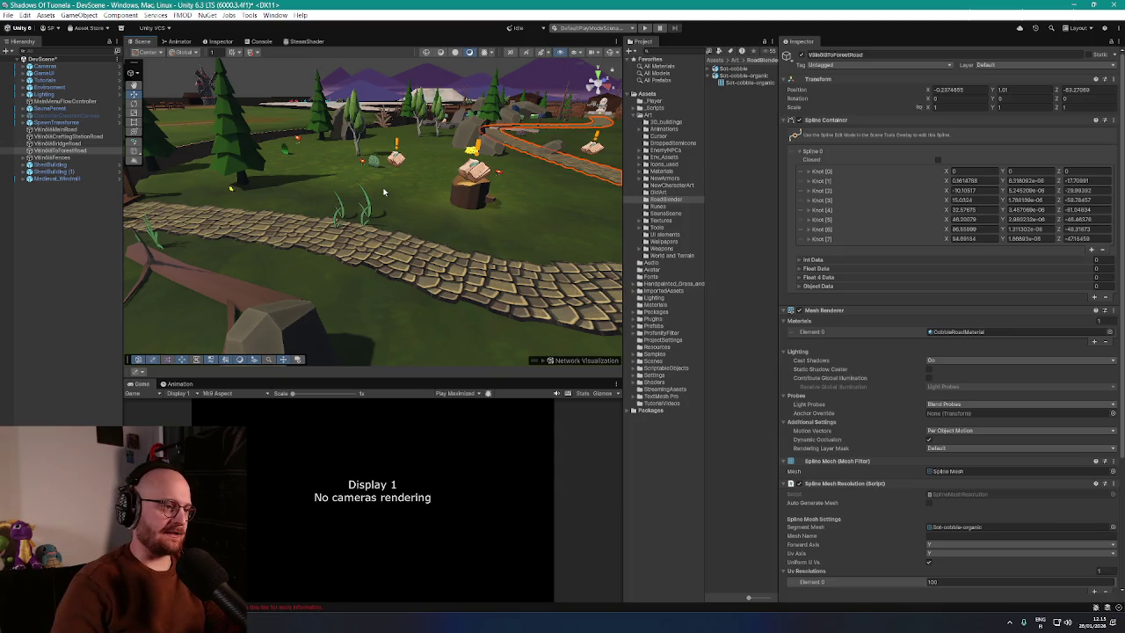
{"action": "left_click_drag", "start_coordinate": [425, 170], "coordinate": [351, 186]}
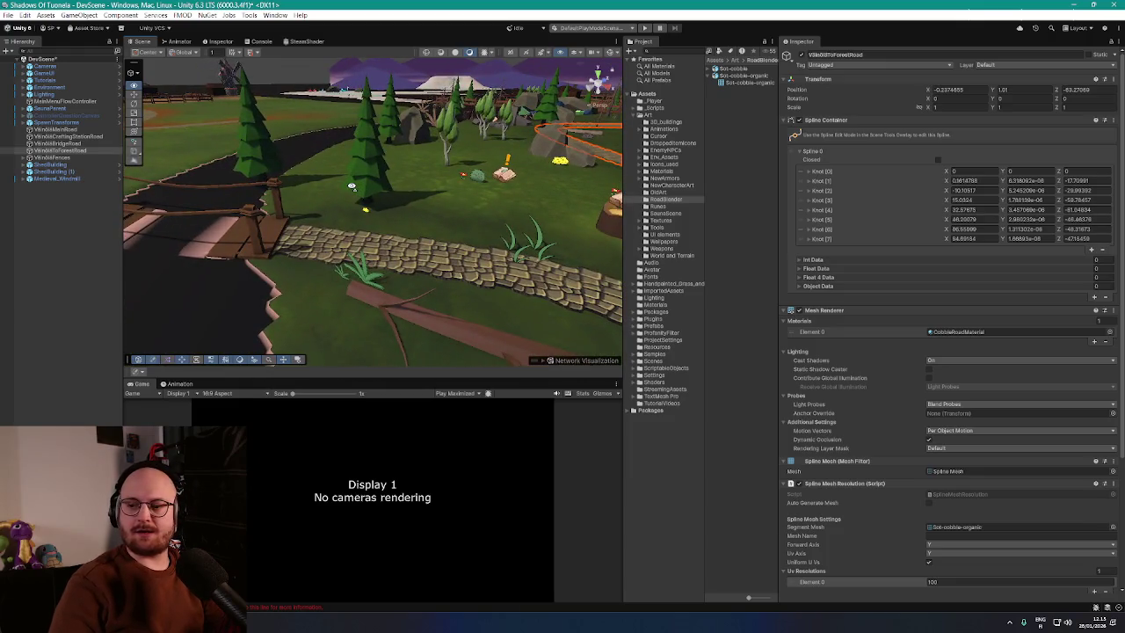
{"action": "mouse_move", "coordinate": [379, 183]}
{"action": "left_mouse_down"}
{"action": "mouse_move", "coordinate": [481, 182]}
{"action": "mouse_move", "coordinate": [432, 295]}
{"action": "left_mouse_up"}
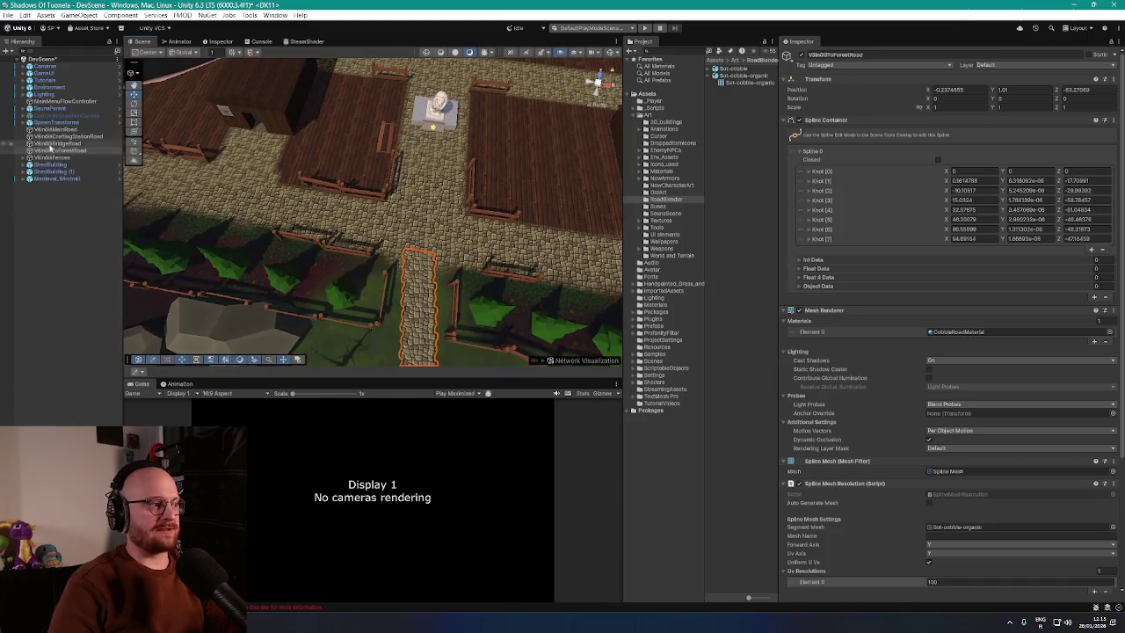
{"action": "right_click", "coordinate": [63, 209]}
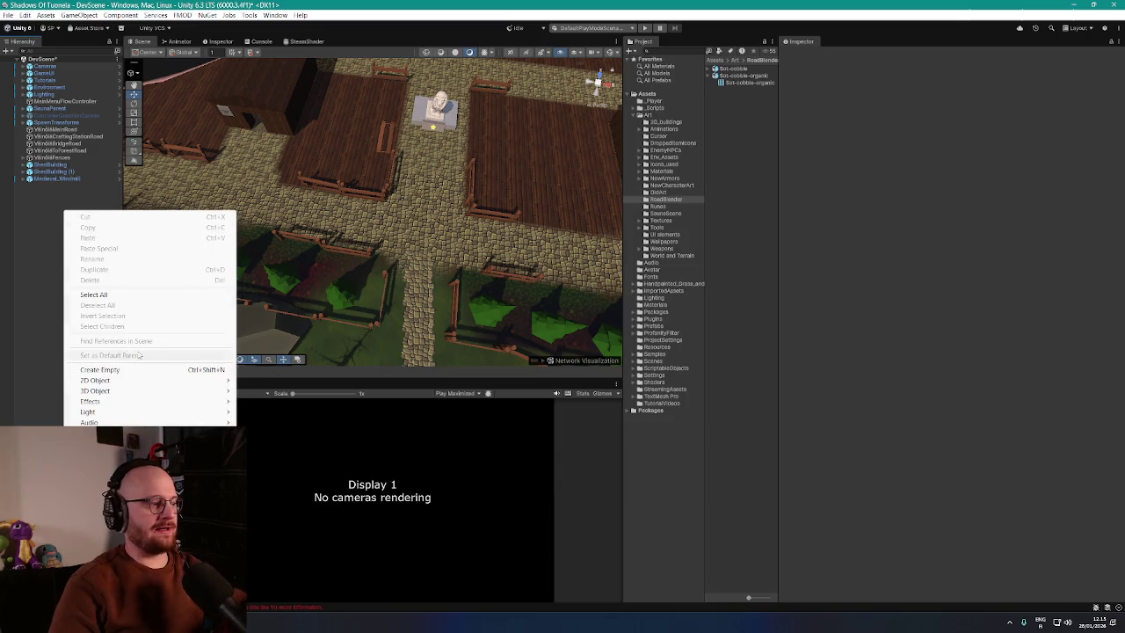
Step: Create an empty object named Roads and parent the four Vikini road objects under it
{"action": "left_click", "coordinate": [128, 370]}
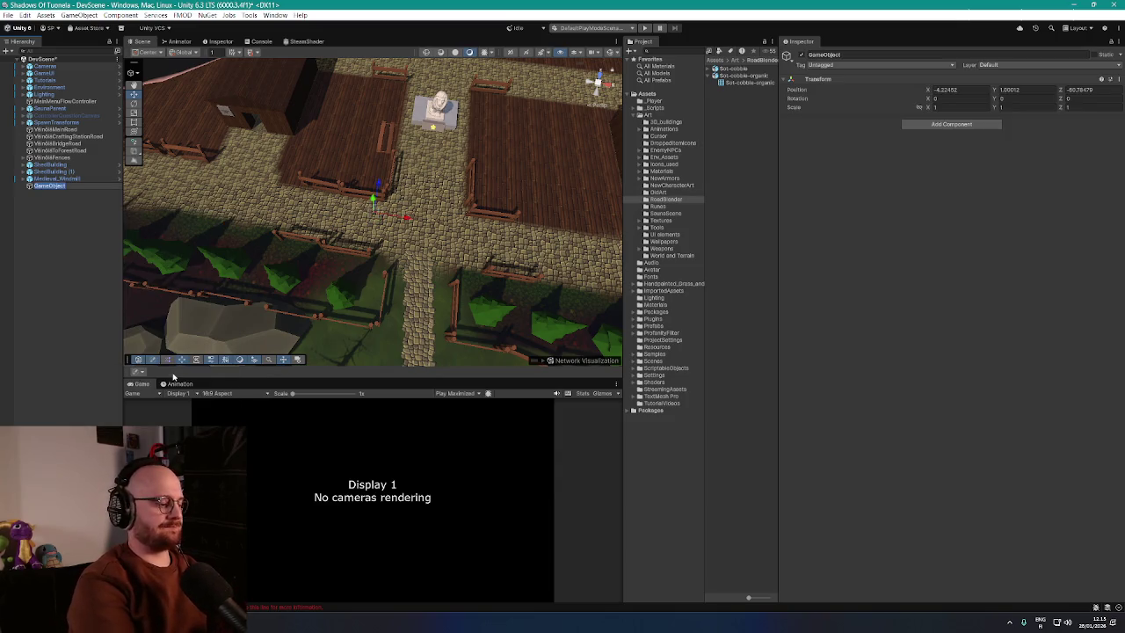
{"action": "type", "text": "Roads"}
{"action": "key", "text": "Return"}
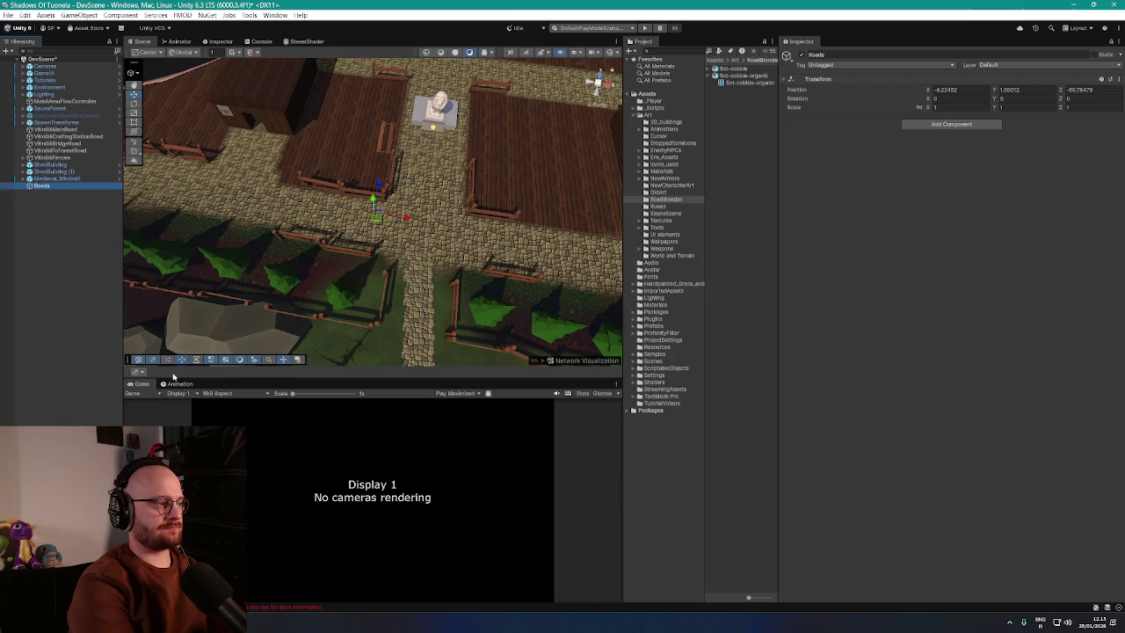
{"action": "left_click", "coordinate": [70, 129]}
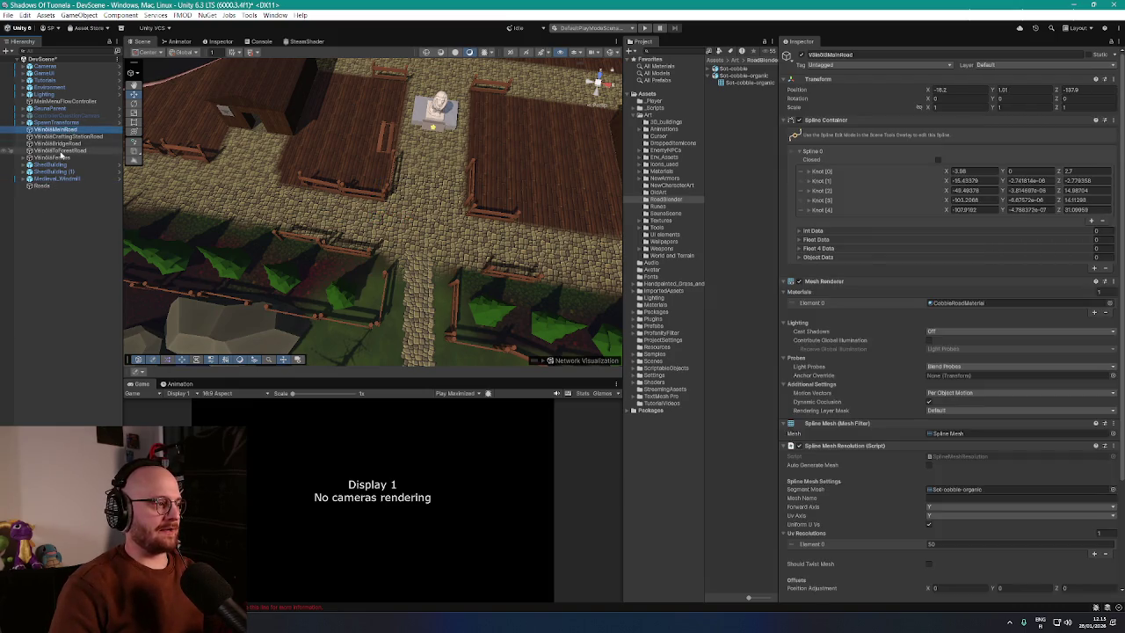
{"action": "left_click", "coordinate": [61, 150], "text": "shift"}
{"action": "left_click_drag", "start_coordinate": [47, 193], "coordinate": [45, 185]}
Step: Select the Environment object and survey the map from a new angle
{"action": "left_click_drag", "start_coordinate": [318, 203], "coordinate": [333, 194]}
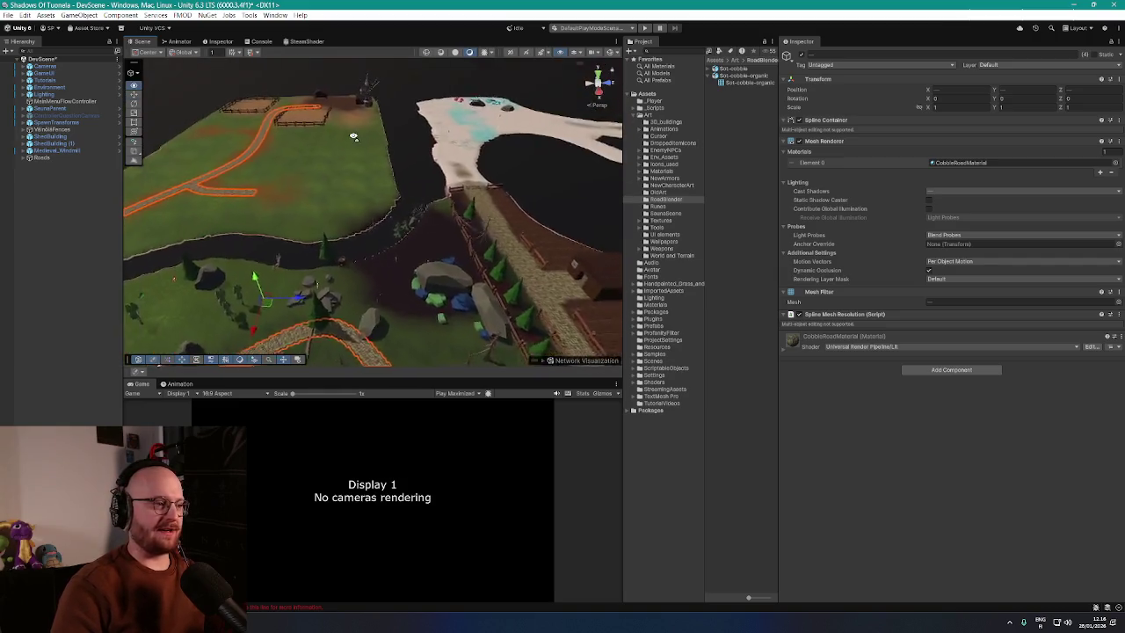
{"action": "left_click", "coordinate": [252, 145]}
{"action": "mouse_move", "coordinate": [252, 145]}
{"action": "left_mouse_down"}
{"action": "mouse_move", "coordinate": [474, 181]}
{"action": "mouse_move", "coordinate": [563, 178]}
{"action": "left_mouse_up"}
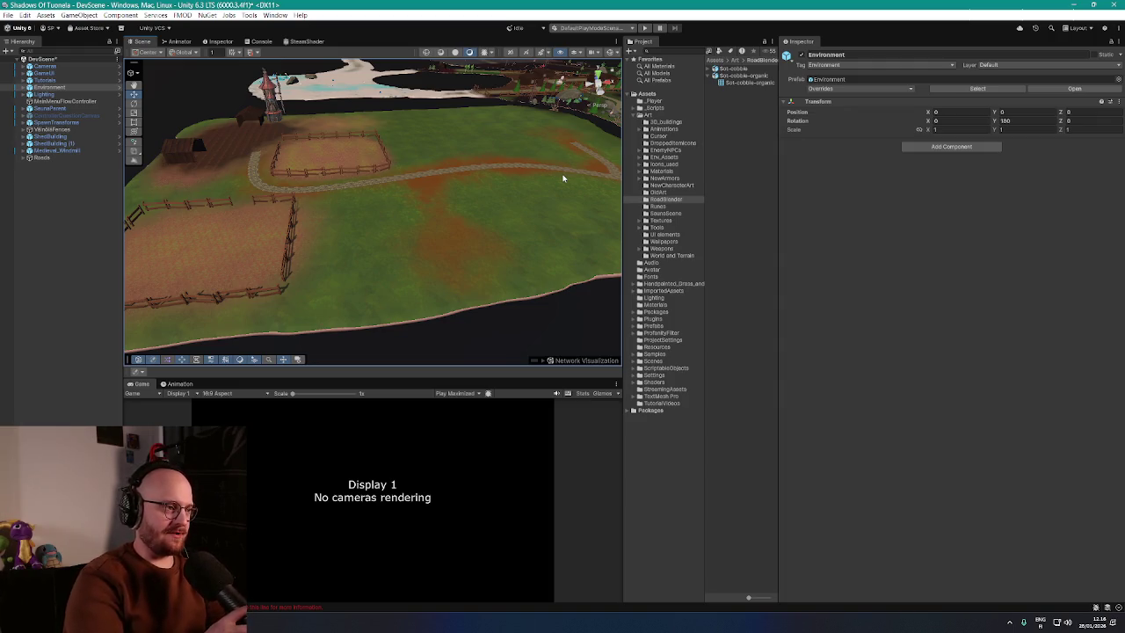
Step: Survey the village, then launch Spline > Draw Splines Tool from the Roads group's context menu
{"action": "mouse_move", "coordinate": [562, 176]}
{"action": "left_mouse_down"}
{"action": "mouse_move", "coordinate": [507, 159]}
{"action": "mouse_move", "coordinate": [536, 171]}
{"action": "left_mouse_up"}
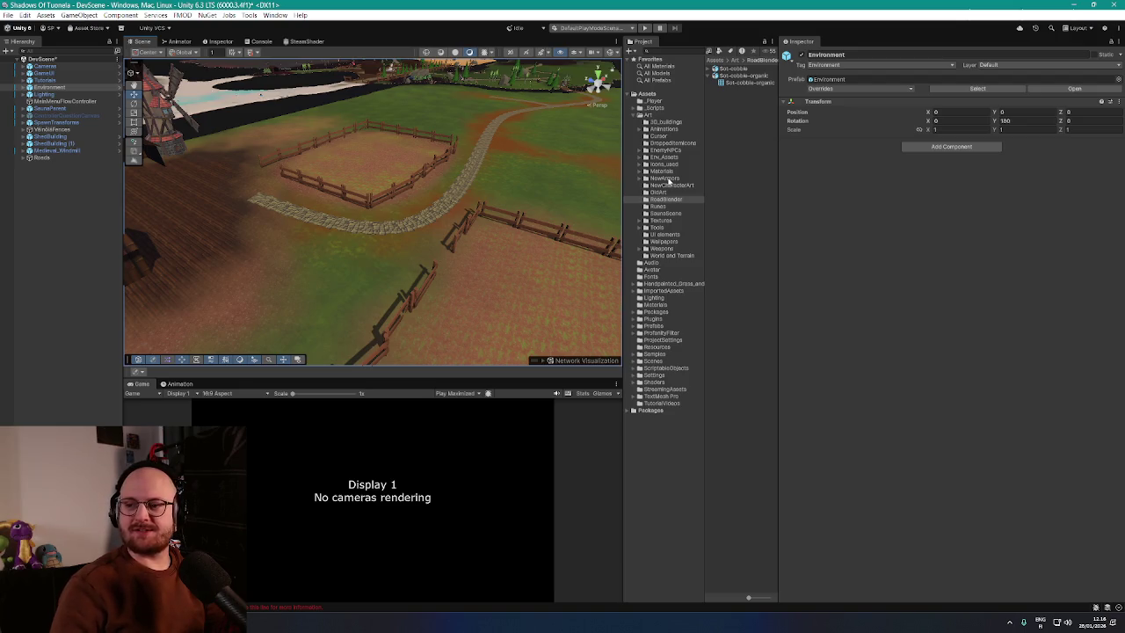
{"action": "mouse_move", "coordinate": [607, 201]}
{"action": "left_mouse_down"}
{"action": "mouse_move", "coordinate": [502, 201]}
{"action": "mouse_move", "coordinate": [445, 218]}
{"action": "mouse_move", "coordinate": [553, 196]}
{"action": "mouse_move", "coordinate": [457, 210]}
{"action": "mouse_move", "coordinate": [492, 220]}
{"action": "mouse_move", "coordinate": [572, 200]}
{"action": "mouse_move", "coordinate": [138, 198]}
{"action": "left_mouse_up"}
{"action": "left_click", "coordinate": [25, 158]}
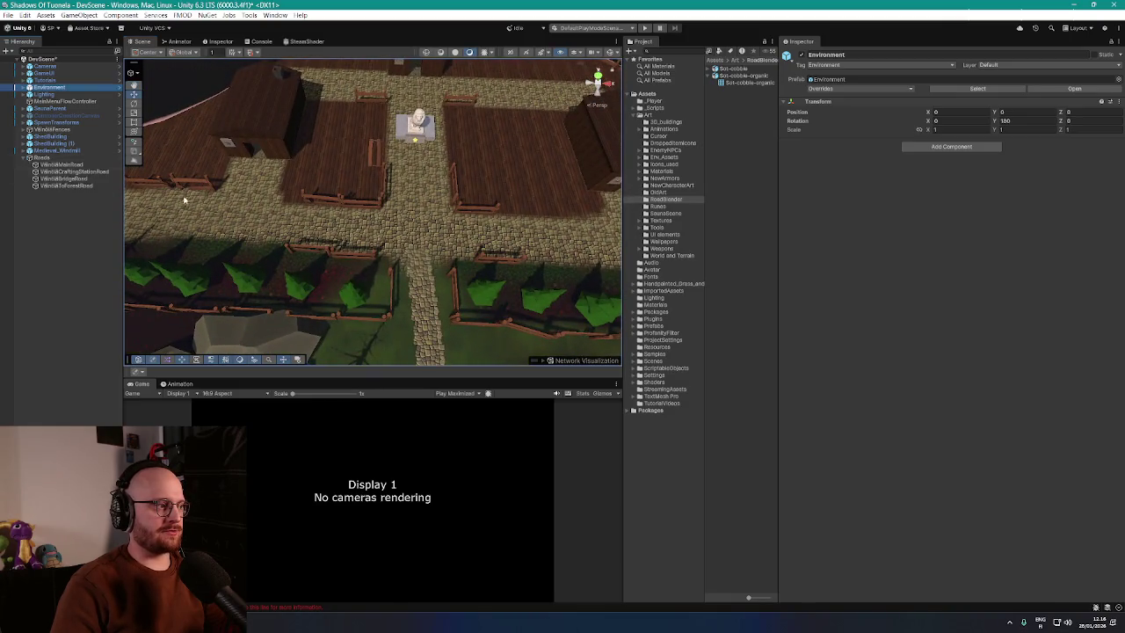
{"action": "right_click", "coordinate": [52, 249]}
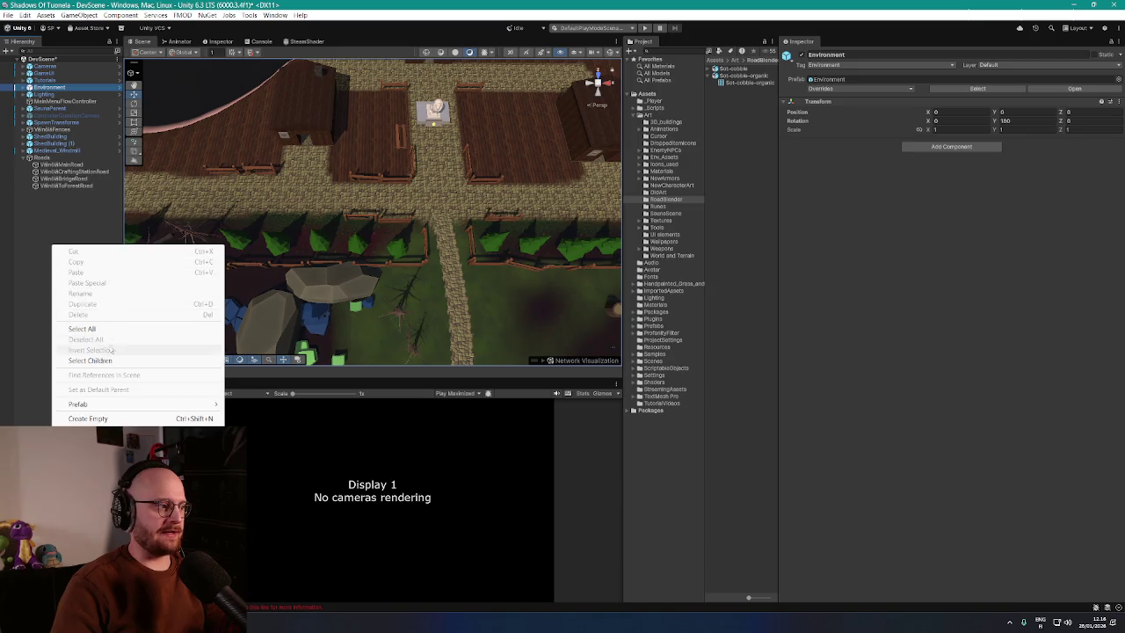
{"action": "left_click", "coordinate": [42, 157]}
{"action": "right_click", "coordinate": [50, 157]}
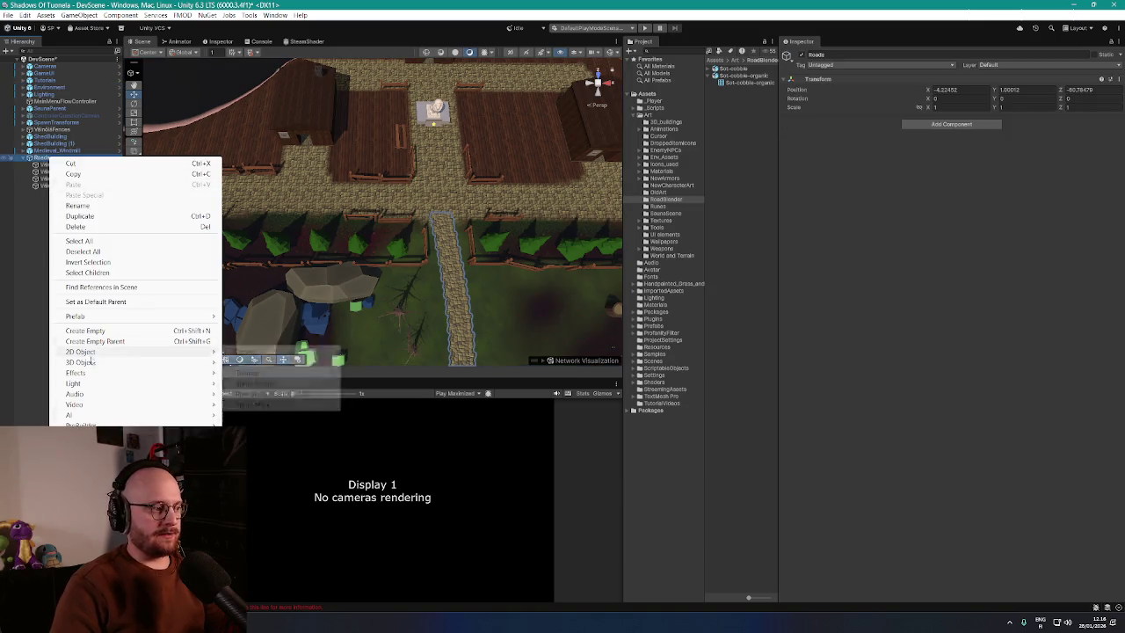
{"action": "mouse_move", "coordinate": [131, 455]}
{"action": "left_click", "coordinate": [254, 459]}
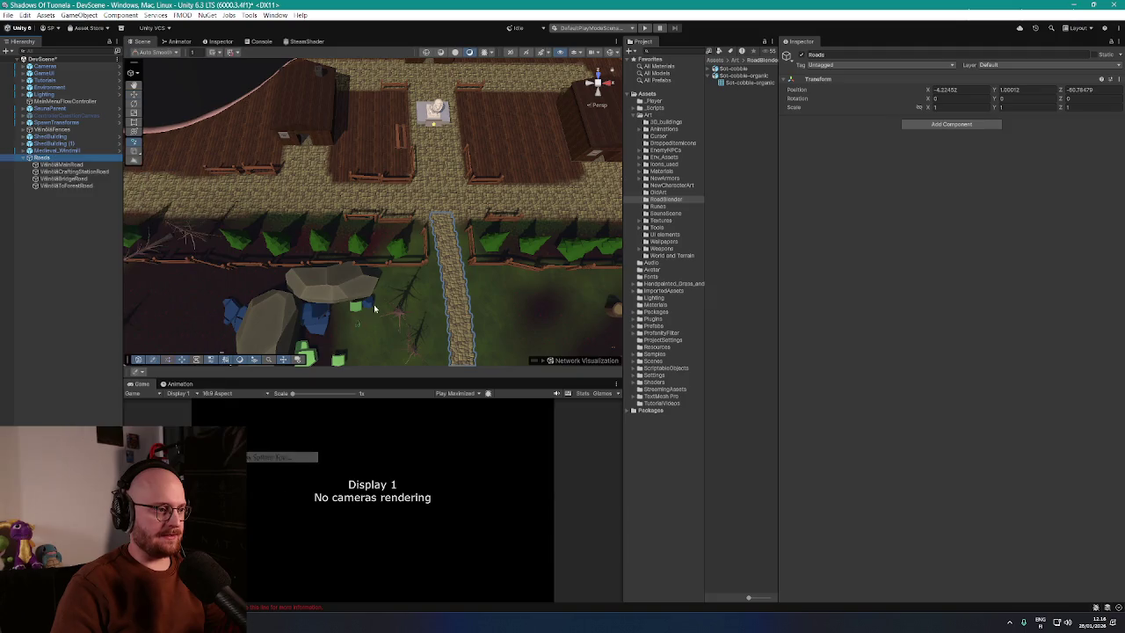
{"action": "mouse_move", "coordinate": [394, 201]}
{"action": "left_mouse_down"}
{"action": "mouse_move", "coordinate": [472, 170]}
{"action": "mouse_move", "coordinate": [529, 193]}
{"action": "mouse_move", "coordinate": [442, 223]}
{"action": "left_mouse_up"}
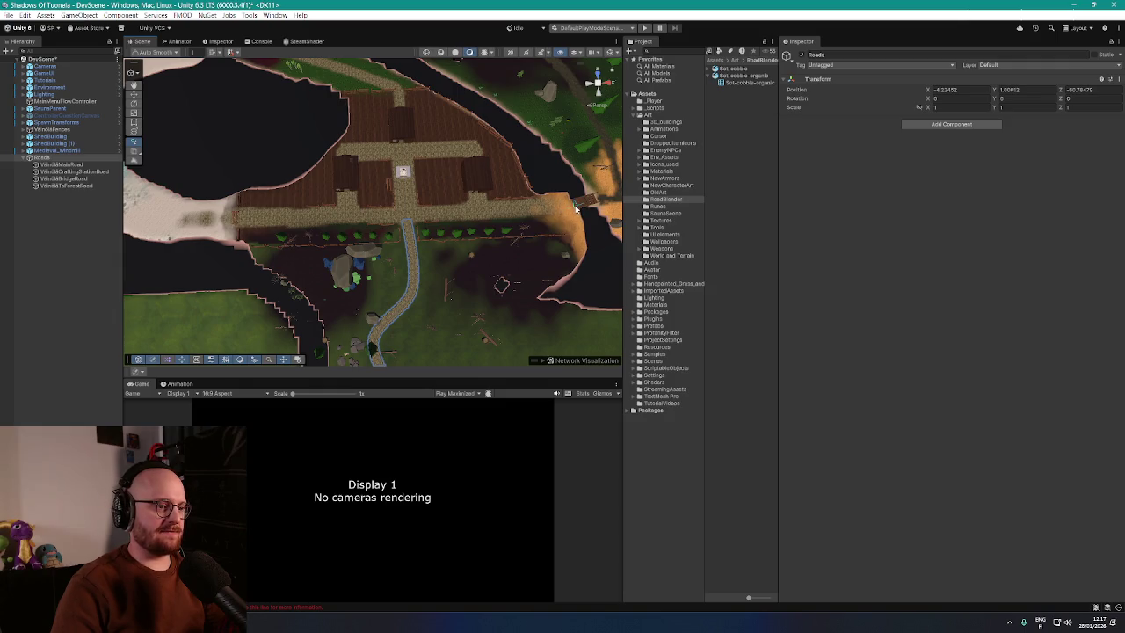
Step: Place two knots at the right and left ends of the village top road and finish the spline
{"action": "left_click", "coordinate": [576, 206]}
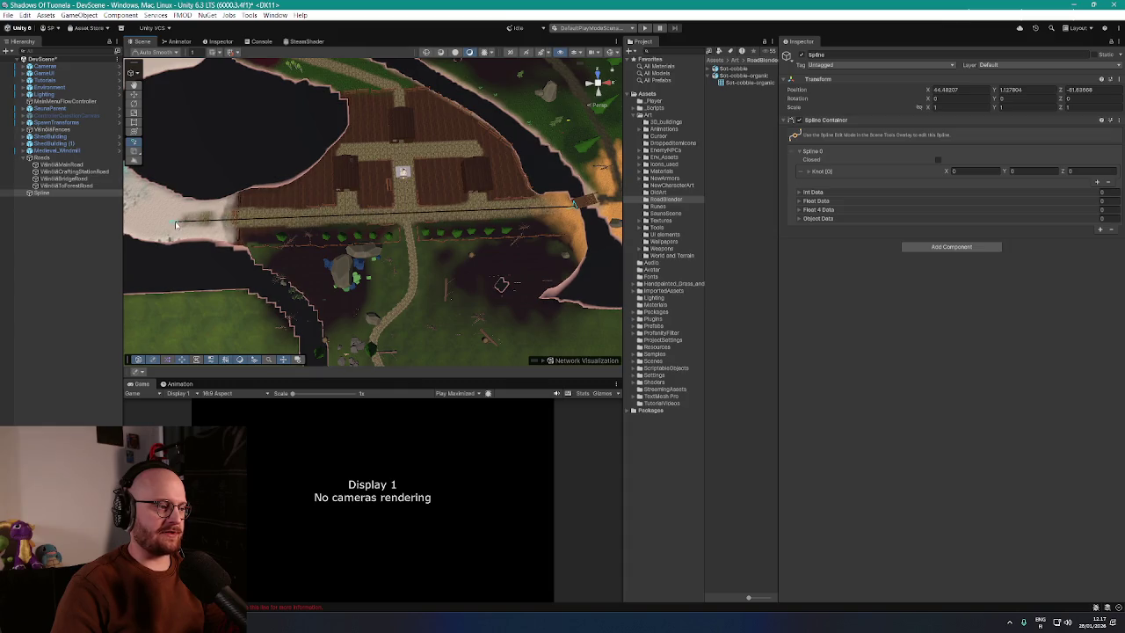
{"action": "left_click", "coordinate": [177, 224]}
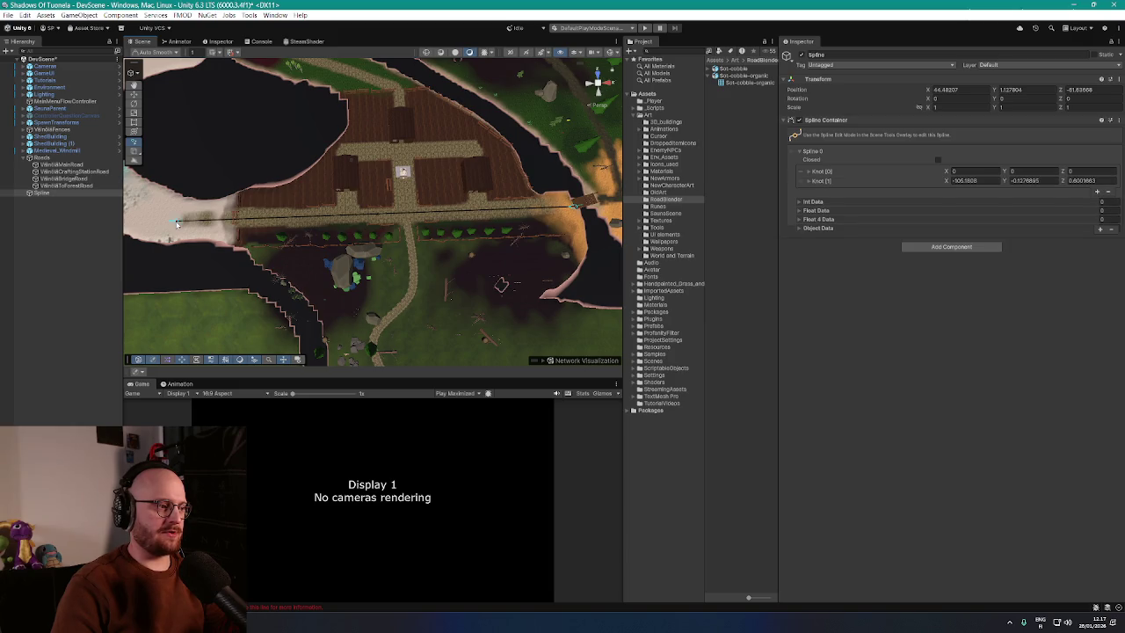
{"action": "key", "text": "Escape"}
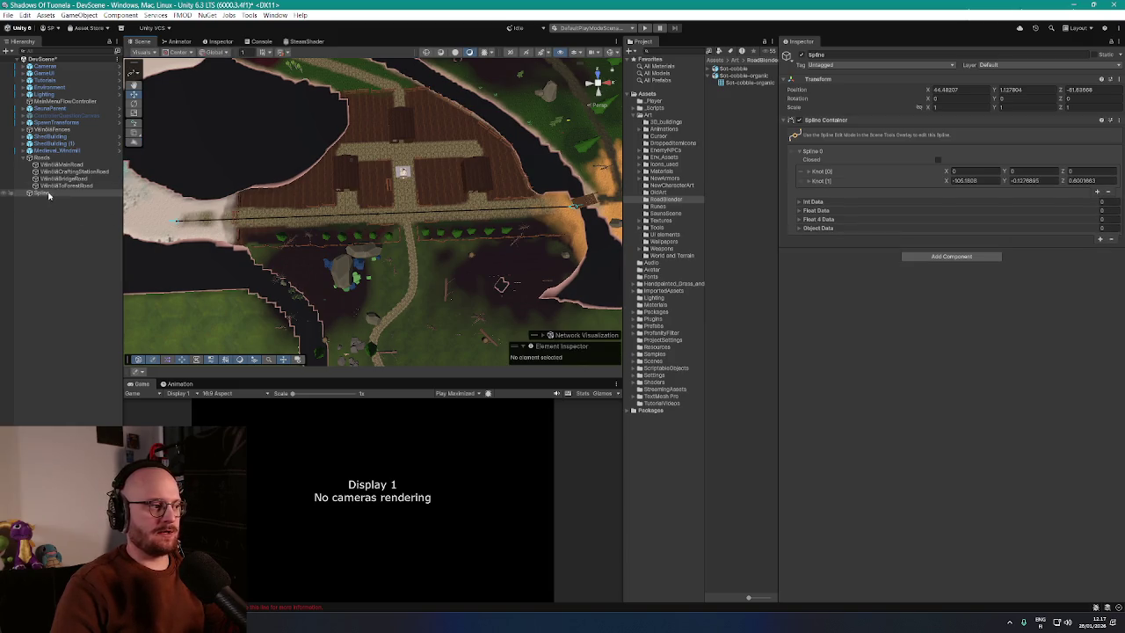
Step: Rename the new Spline object to TortMainRoad
{"action": "left_click", "coordinate": [48, 195]}
{"action": "left_click", "coordinate": [46, 193]}
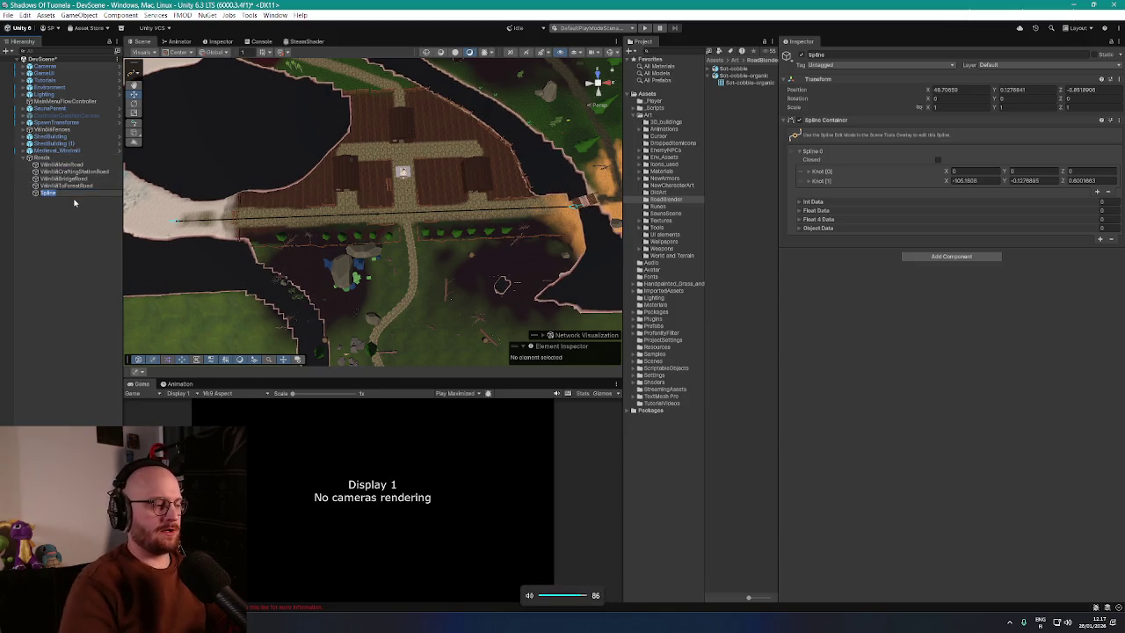
{"action": "type", "text": "TortMainRoad"}
{"action": "key", "text": "Return"}
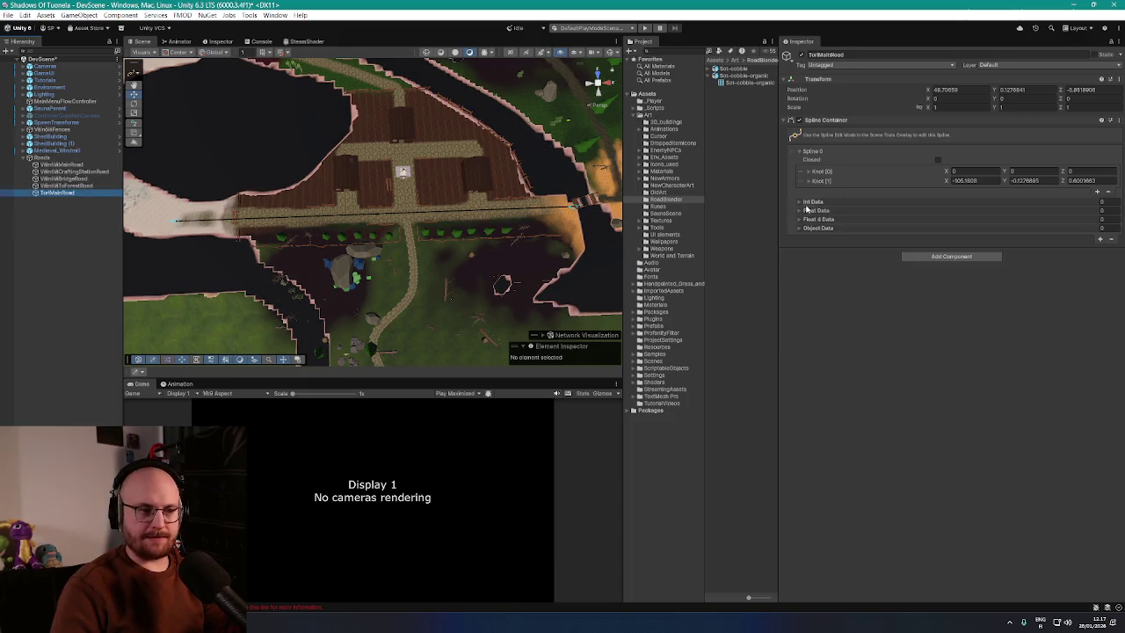
Step: Add Spline Mesh Resolution with pasted Sot-cobble-organic values (resolution 50, scale 2) and generate the mesh
{"action": "left_click", "coordinate": [951, 256]}
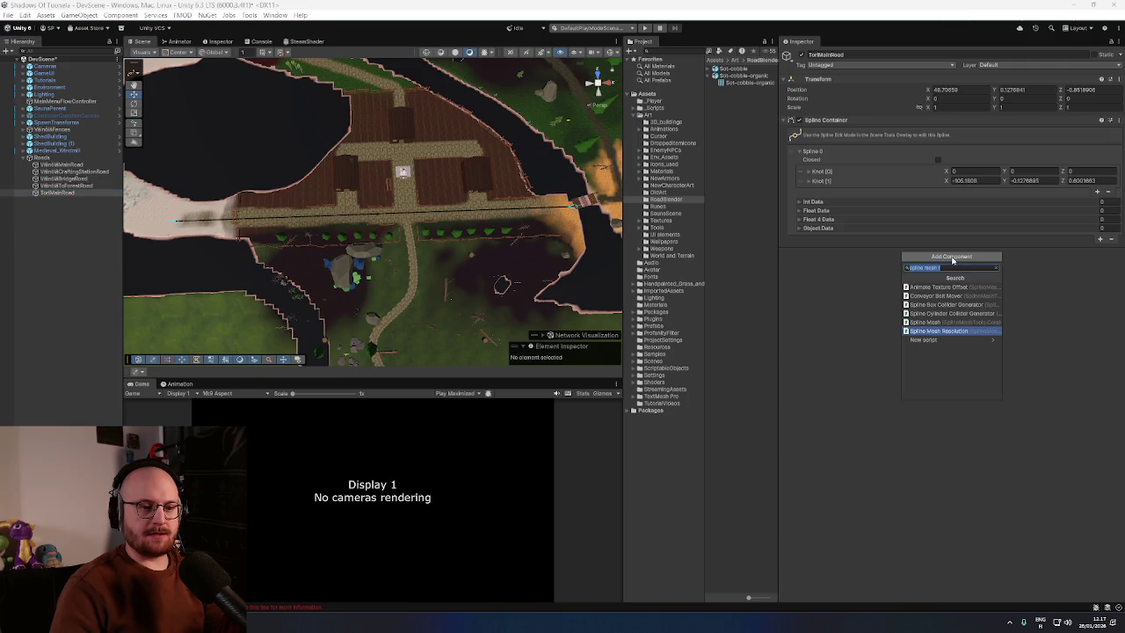
{"action": "left_click", "coordinate": [940, 330]}
{"action": "scroll", "coordinate": [886, 281], "scroll_direction": "down", "scroll_amount": 2}
{"action": "scroll", "coordinate": [886, 282], "scroll_direction": "down", "scroll_amount": 1}
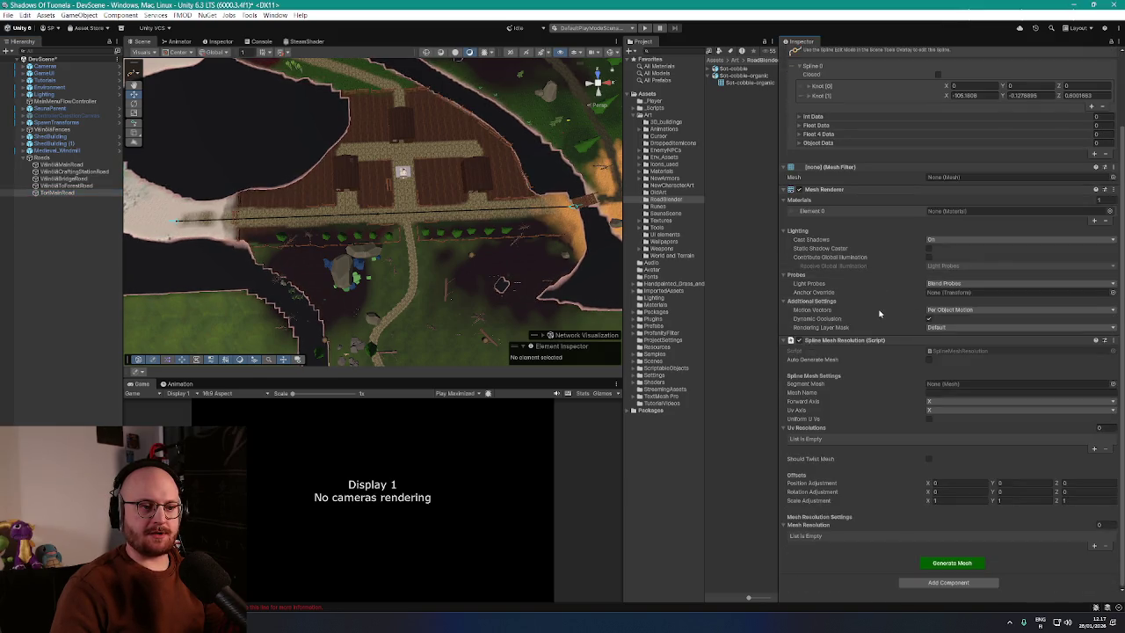
{"action": "right_click", "coordinate": [863, 340]}
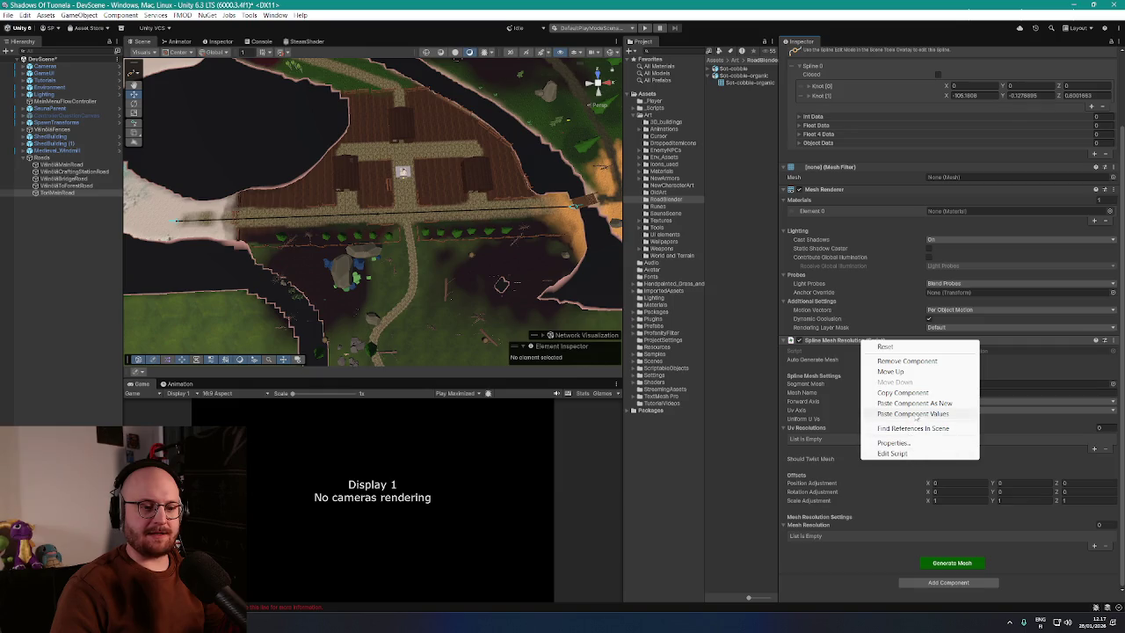
{"action": "left_click", "coordinate": [916, 417]}
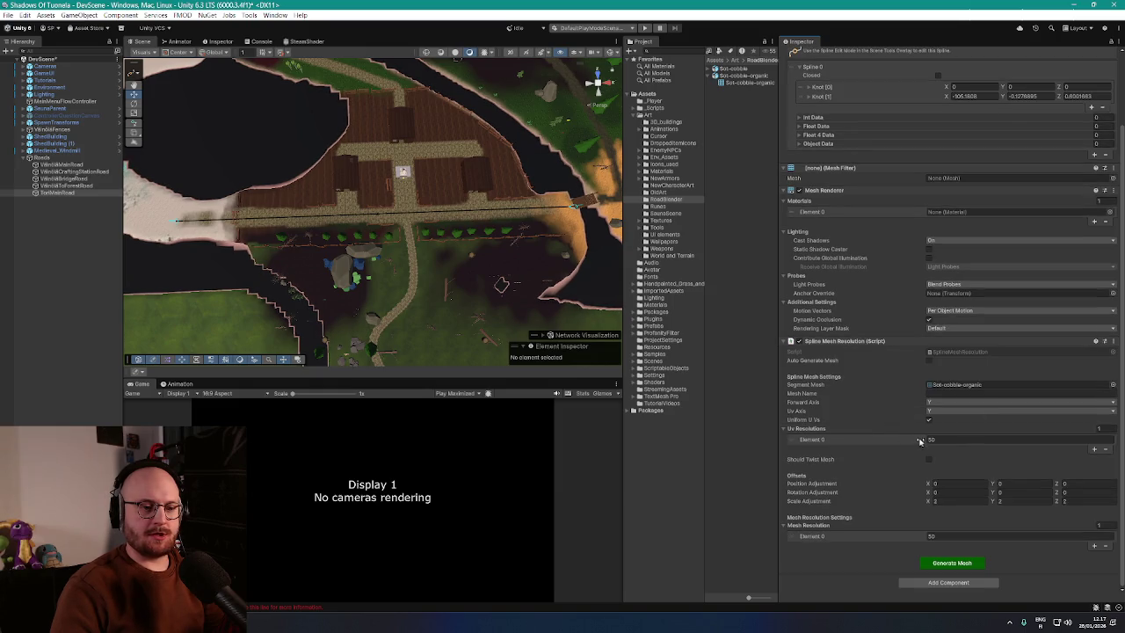
{"action": "left_click", "coordinate": [952, 562]}
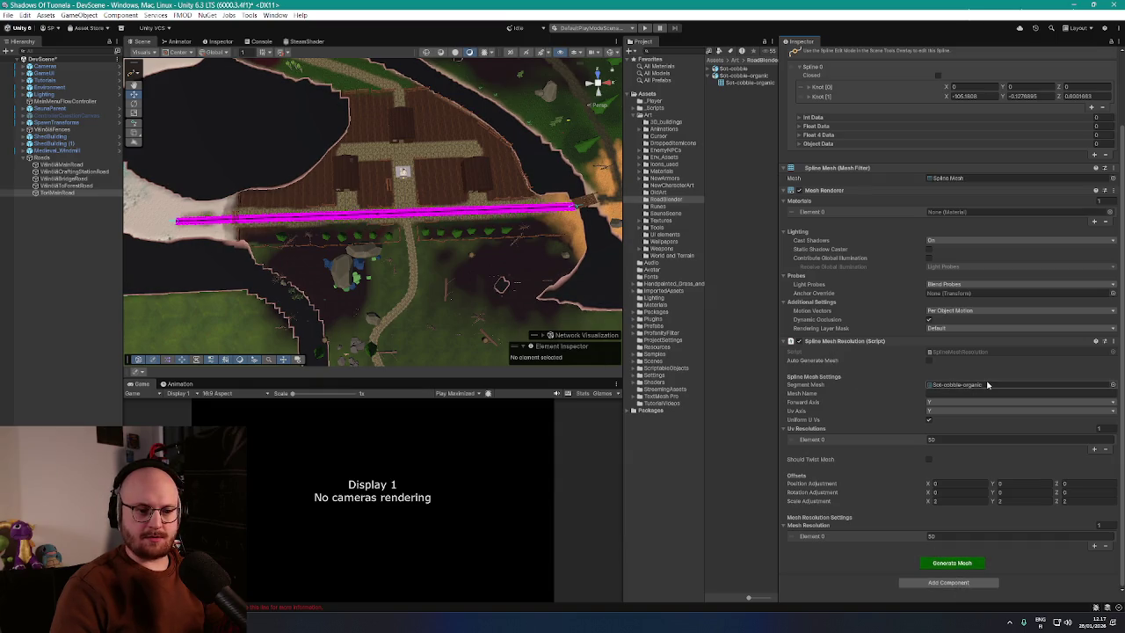
{"action": "scroll", "coordinate": [372, 210], "scroll_direction": "up", "scroll_amount": 5}
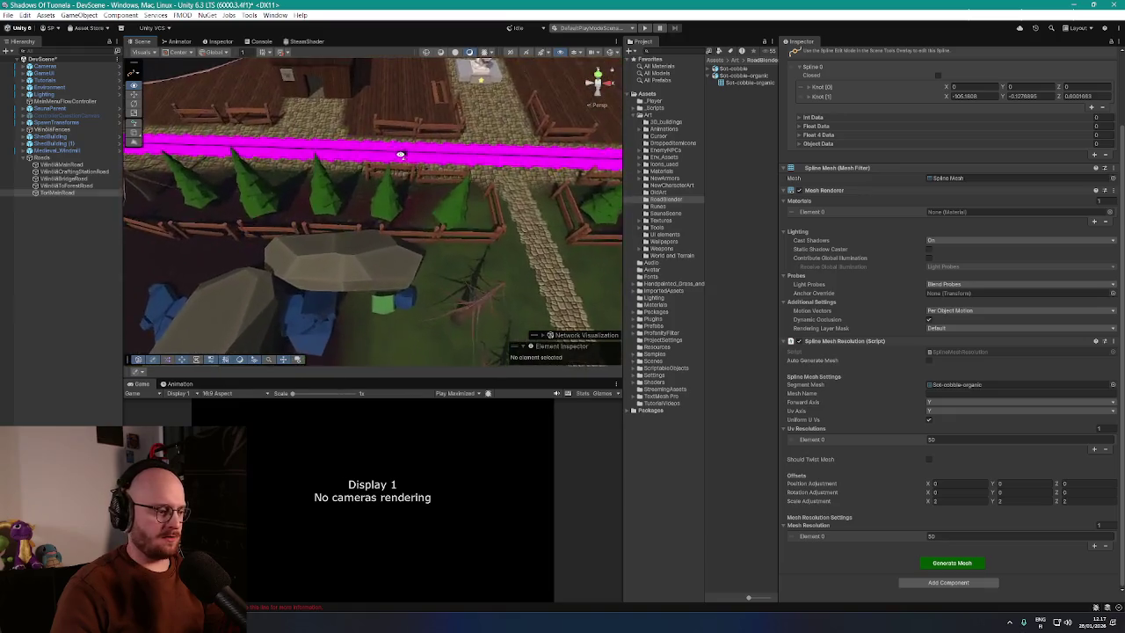
{"action": "scroll", "coordinate": [400, 155], "scroll_direction": "up", "scroll_amount": 8}
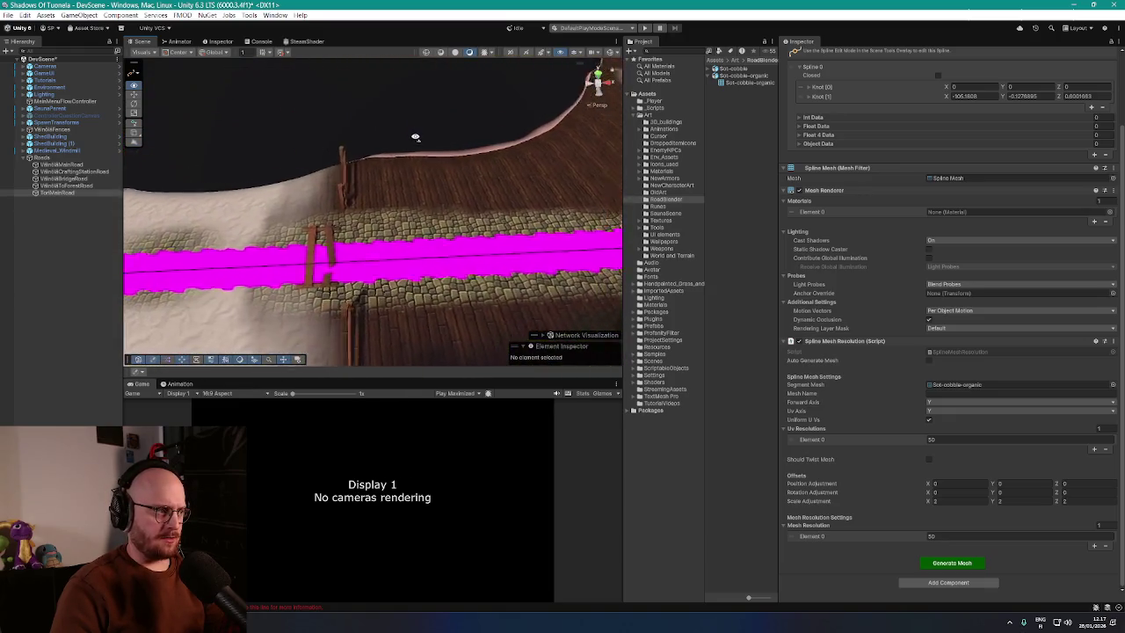
{"action": "left_click_drag", "start_coordinate": [415, 137], "coordinate": [462, 159]}
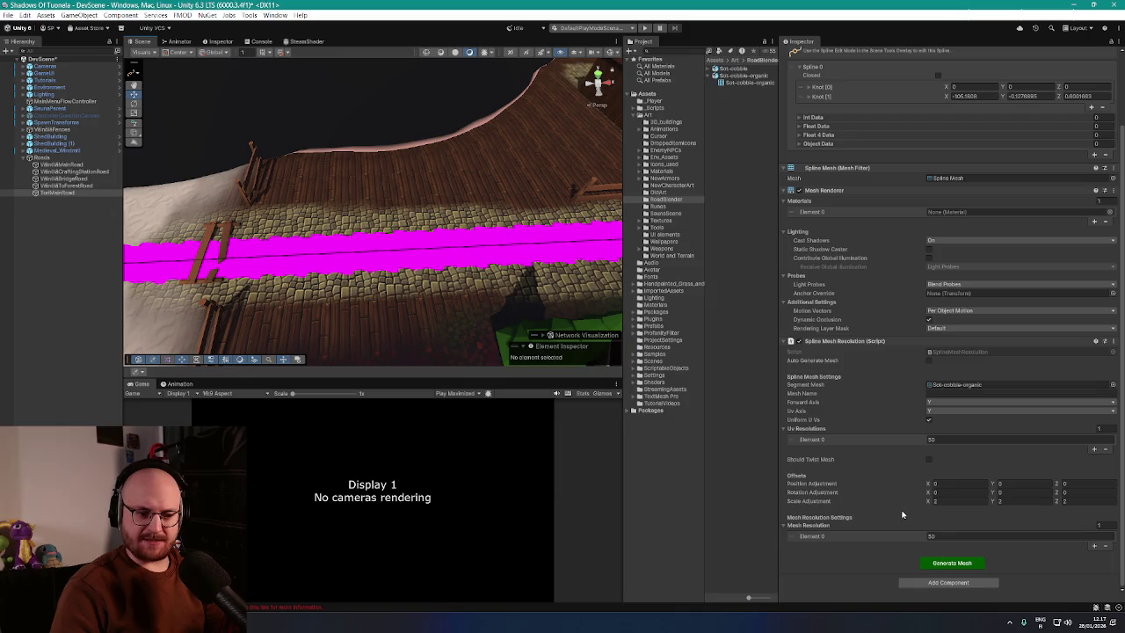
Step: Assign CobbleRoadMaterial to the Mesh Renderer's Element 0 using a 'cobble' search
{"action": "left_click", "coordinate": [1109, 212]}
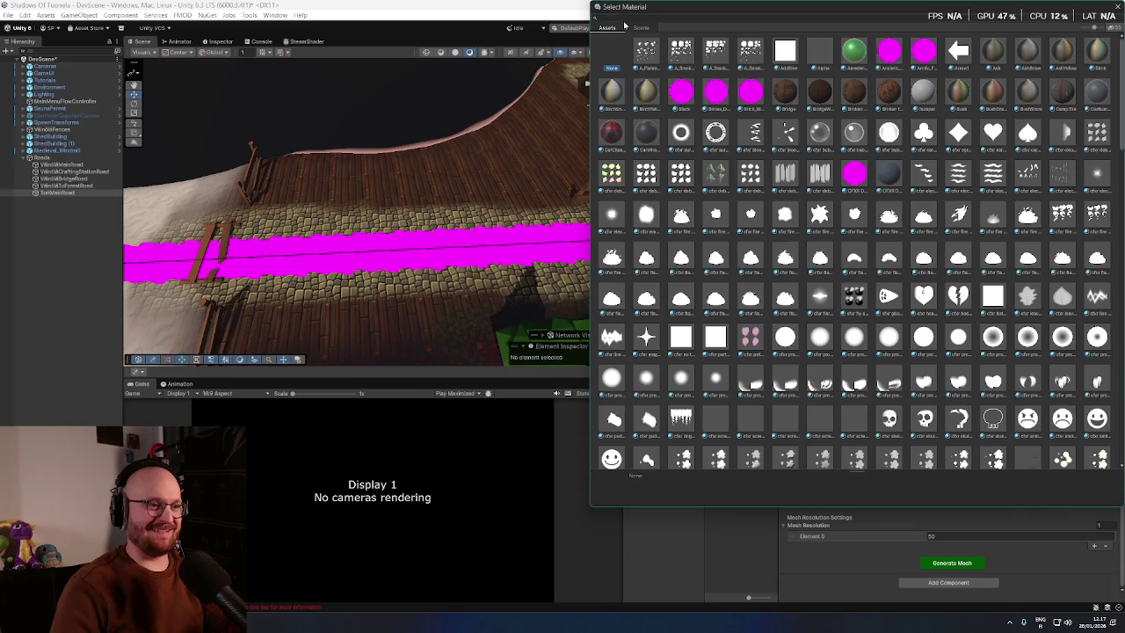
{"action": "type", "text": "cobble"}
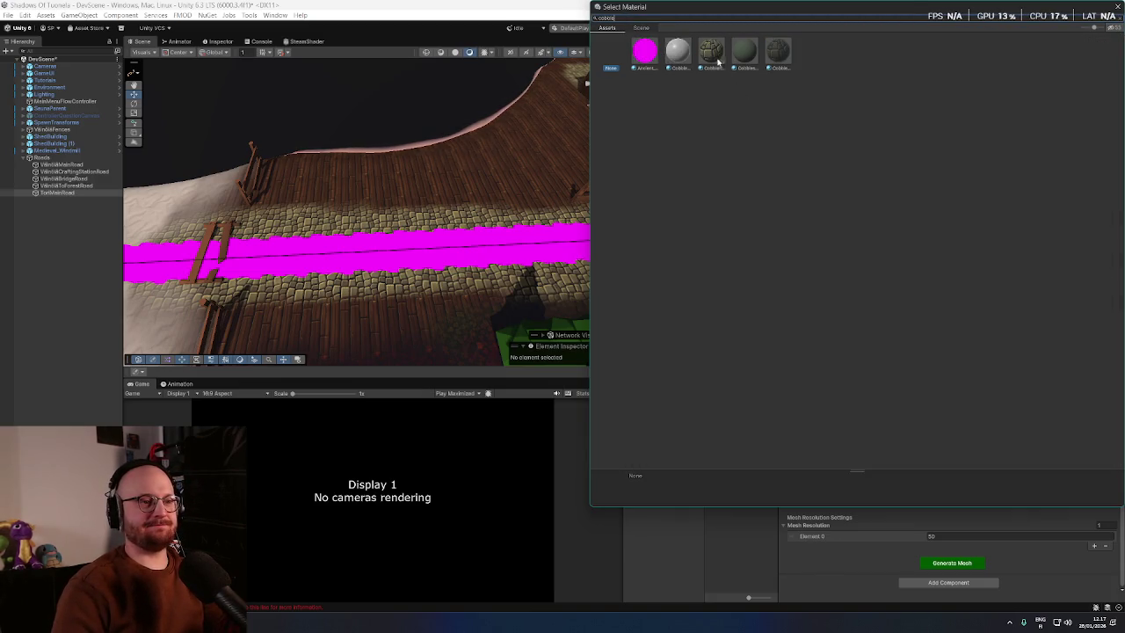
{"action": "left_click", "coordinate": [711, 52]}
{"action": "mouse_move", "coordinate": [515, 164]}
{"action": "left_mouse_down"}
{"action": "mouse_move", "coordinate": [531, 161]}
{"action": "mouse_move", "coordinate": [351, 145]}
{"action": "mouse_move", "coordinate": [523, 126]}
{"action": "mouse_move", "coordinate": [620, 145]}
{"action": "mouse_move", "coordinate": [588, 155]}
{"action": "left_mouse_up"}
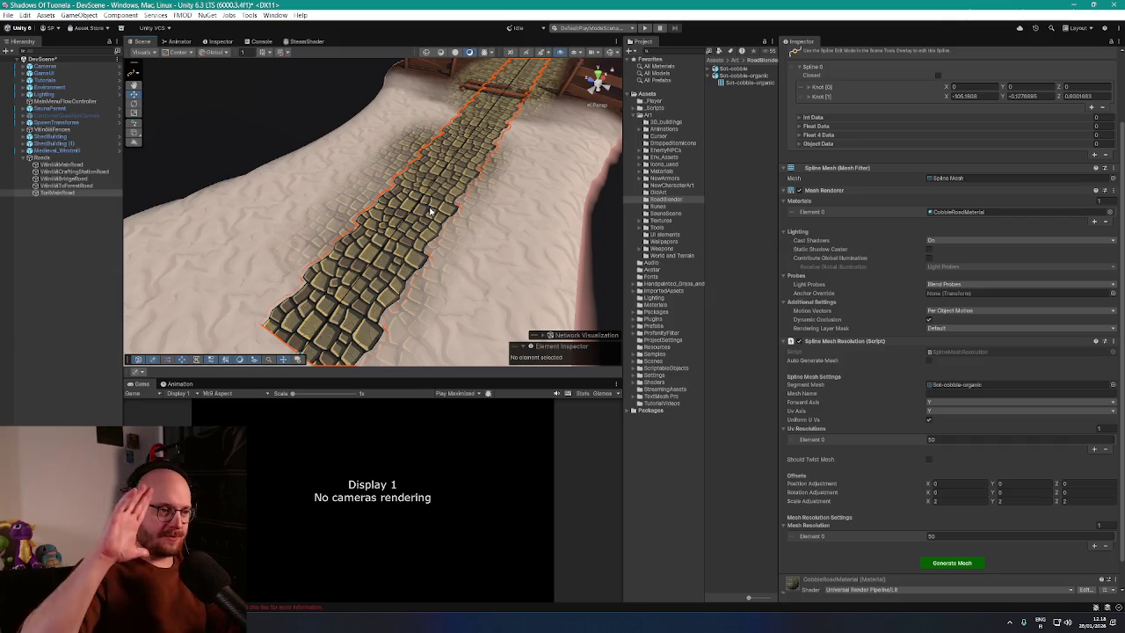
Step: Set the cobble segment Scale Adjustment to 3 and regenerate TortMainRoad's mesh
{"action": "left_click_drag", "start_coordinate": [431, 211], "coordinate": [443, 213]}
{"action": "scroll", "coordinate": [884, 411], "scroll_direction": "down", "scroll_amount": 1}
{"action": "left_click", "coordinate": [950, 411]}
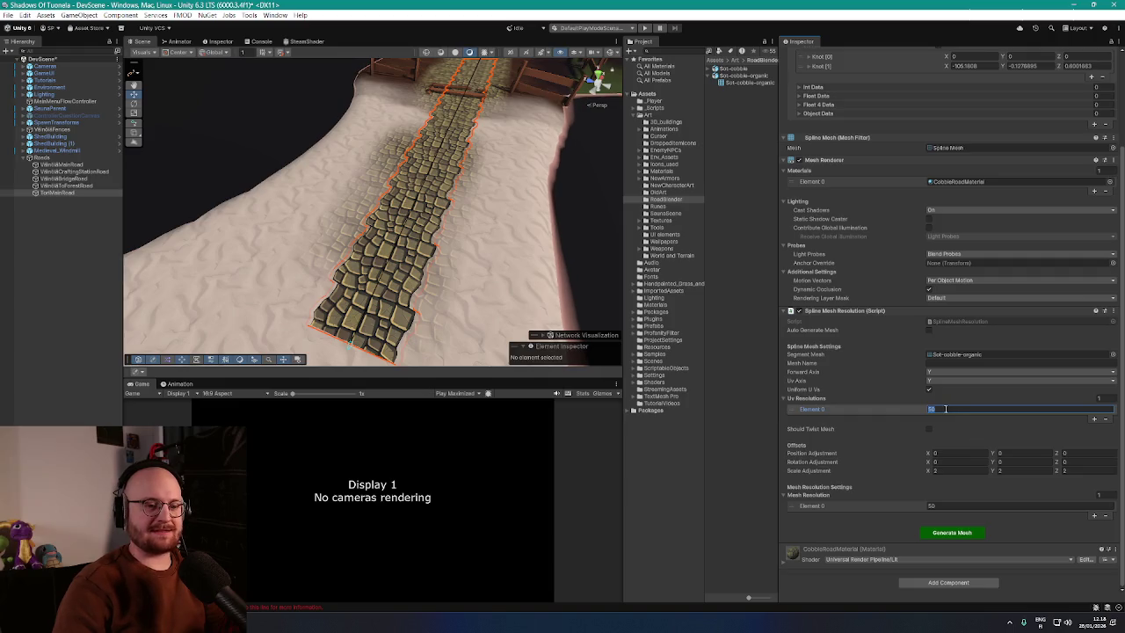
{"action": "left_click", "coordinate": [946, 471]}
{"action": "type", "text": "3"}
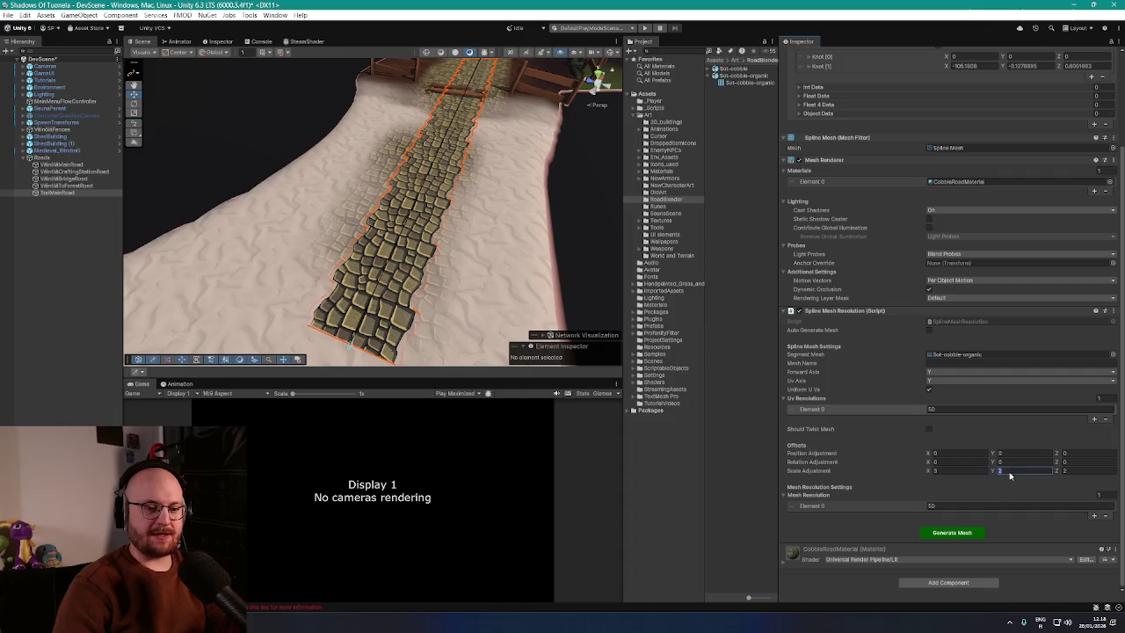
{"action": "left_click", "coordinate": [951, 532]}
{"action": "mouse_move", "coordinate": [572, 256]}
{"action": "left_mouse_down"}
{"action": "mouse_move", "coordinate": [626, 224]}
{"action": "mouse_move", "coordinate": [580, 238]}
{"action": "mouse_move", "coordinate": [628, 244]}
{"action": "mouse_move", "coordinate": [440, 263]}
{"action": "mouse_move", "coordinate": [131, 89]}
{"action": "left_mouse_up"}
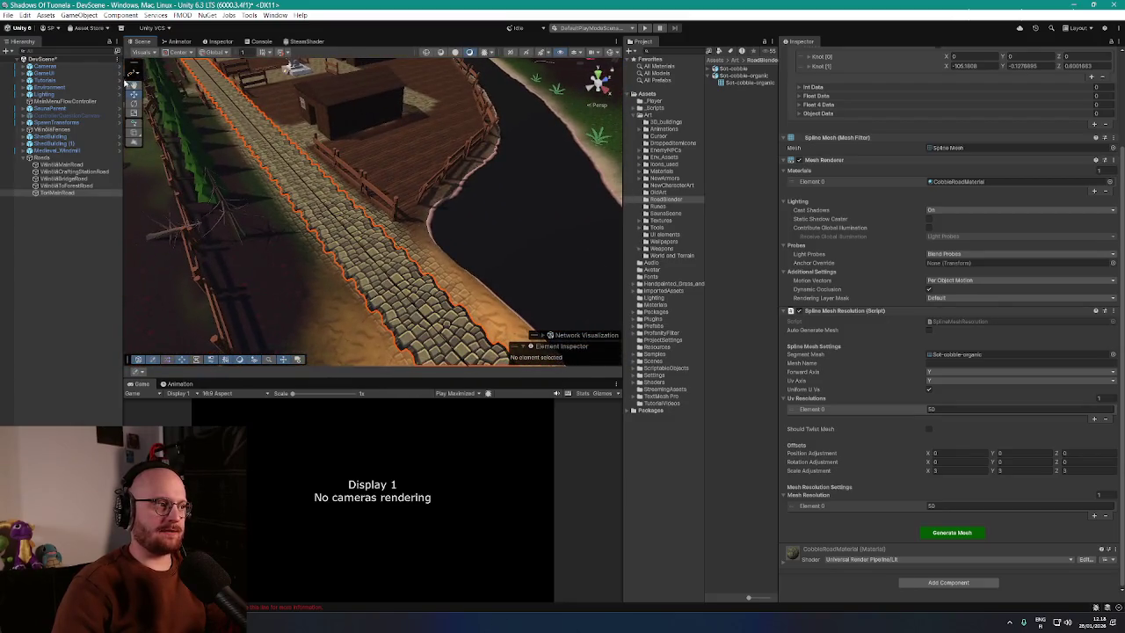
Step: Frame TorMainRoad in the view and switch the tool context to GameObject
{"action": "double_click", "coordinate": [68, 192]}
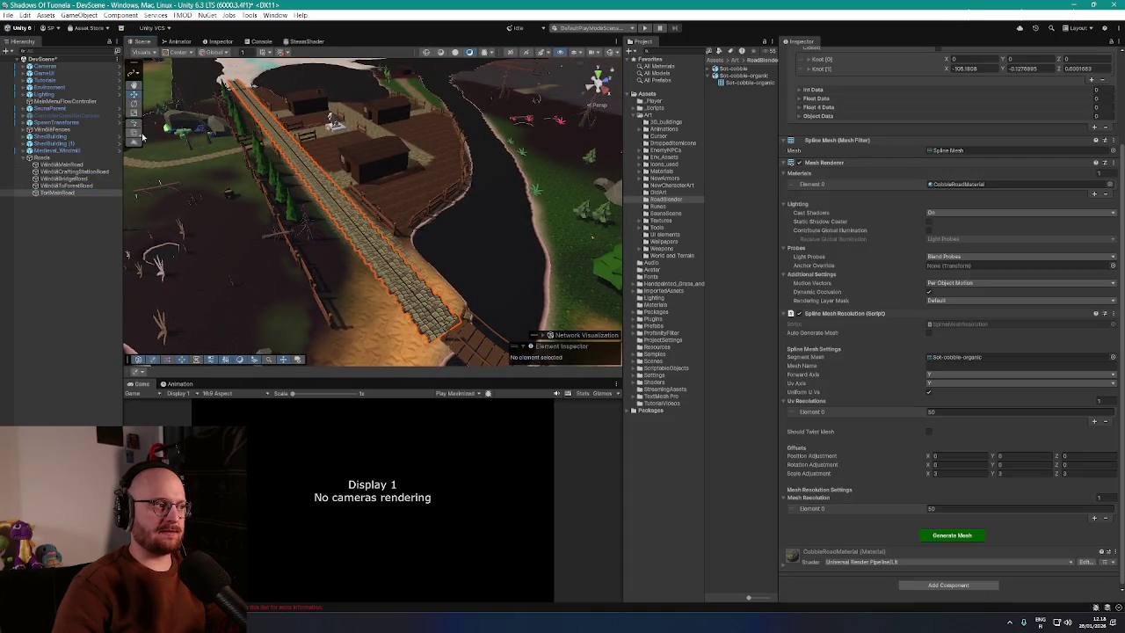
{"action": "left_click", "coordinate": [133, 73]}
{"action": "left_click", "coordinate": [162, 102]}
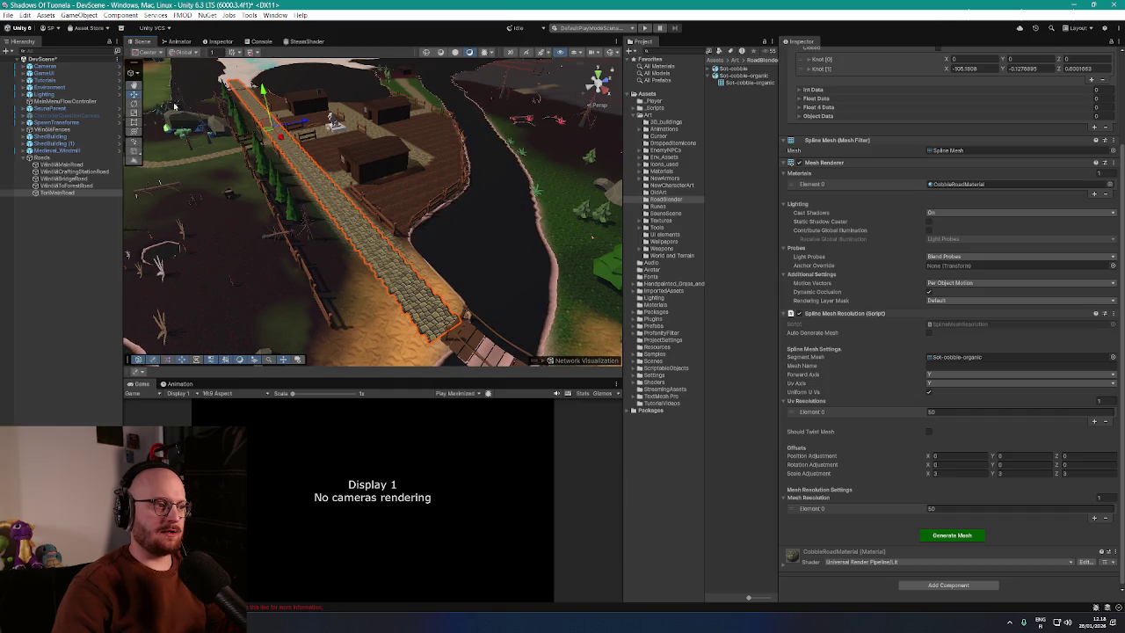
Step: Select TorMainRoad and switch the tool context back to Spline
{"action": "left_click_drag", "start_coordinate": [304, 125], "coordinate": [304, 129]}
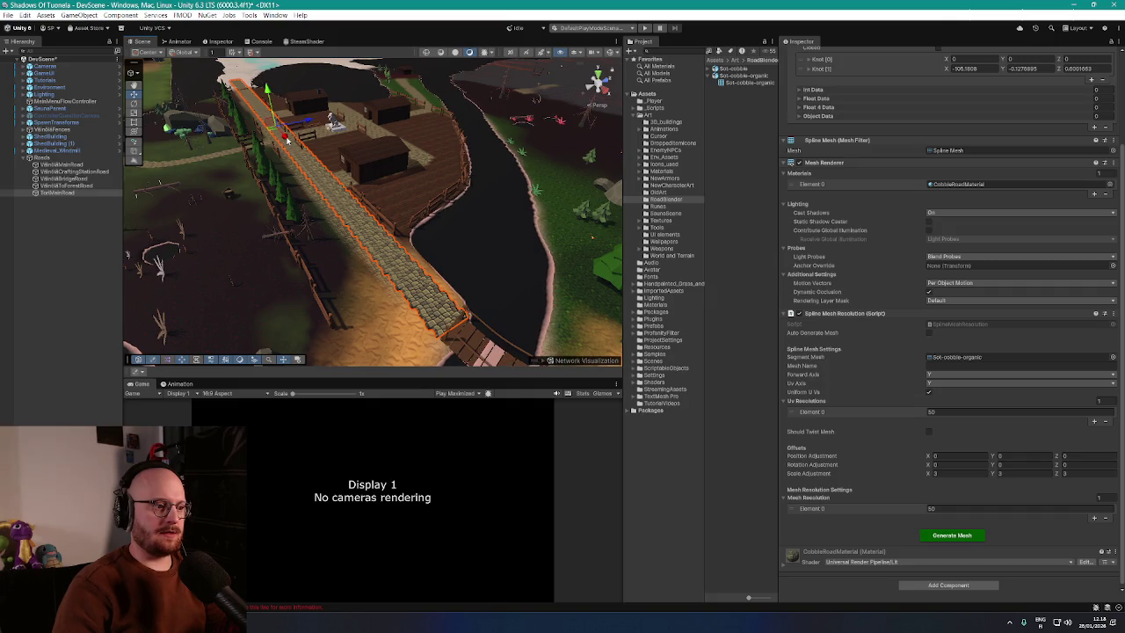
{"action": "left_click", "coordinate": [288, 139]}
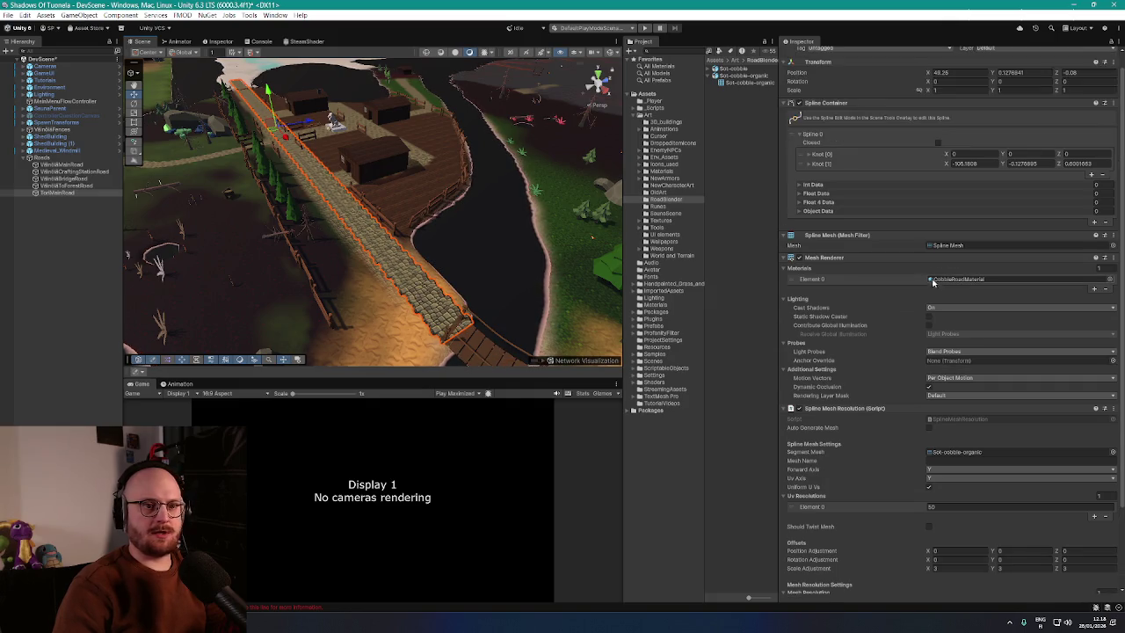
{"action": "scroll", "coordinate": [1018, 105], "scroll_direction": "up", "scroll_amount": 3}
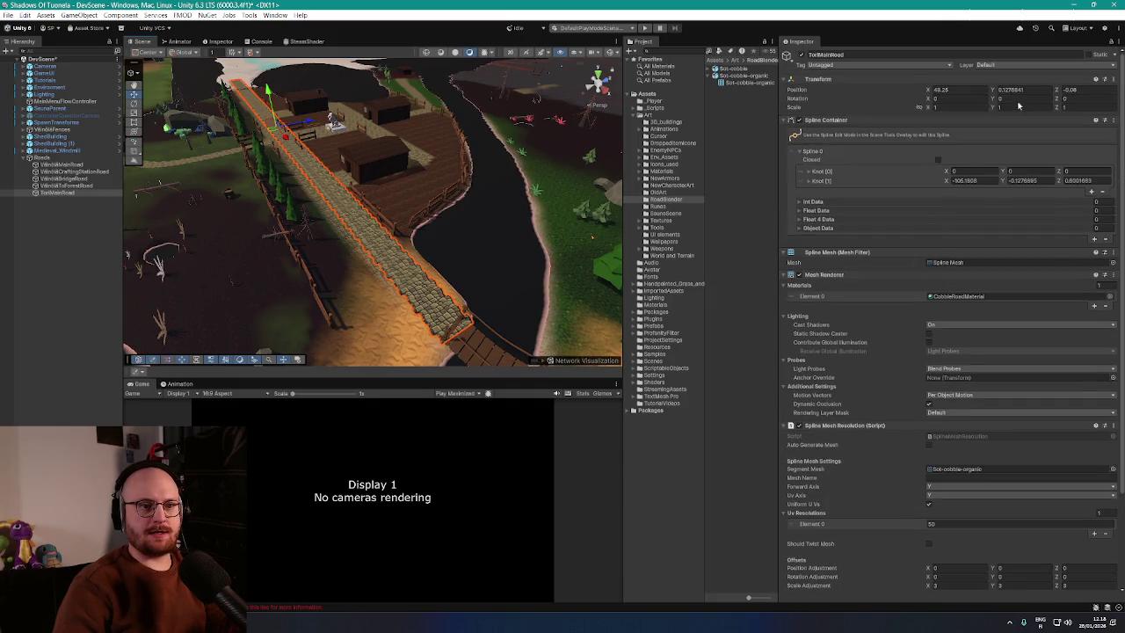
{"action": "left_click", "coordinate": [54, 194]}
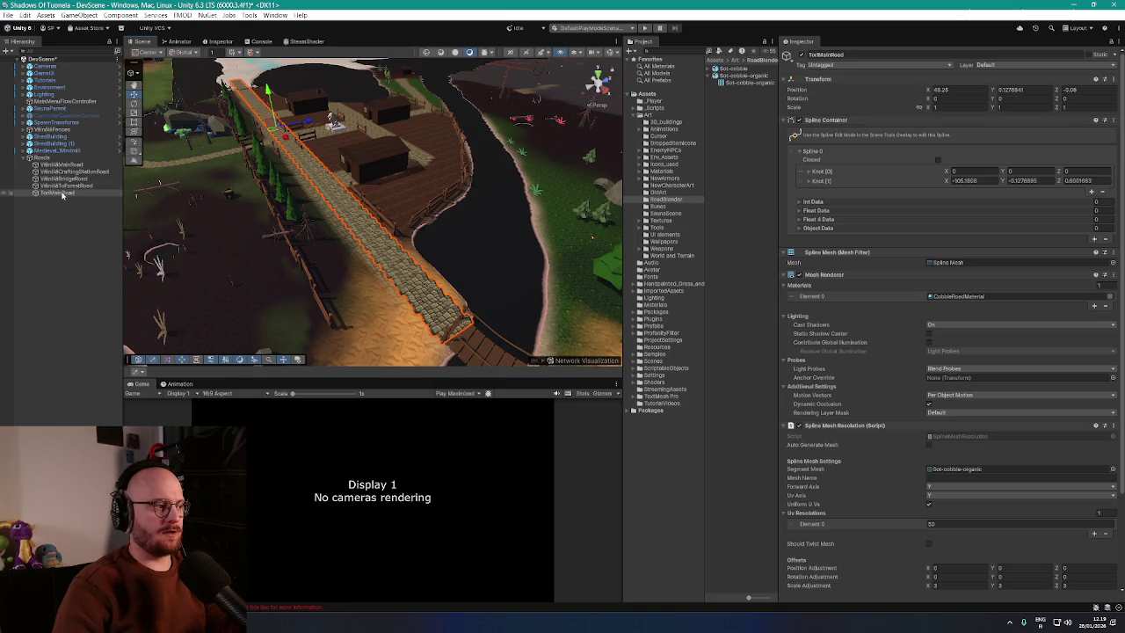
{"action": "left_click", "coordinate": [136, 74]}
{"action": "left_click", "coordinate": [147, 101]}
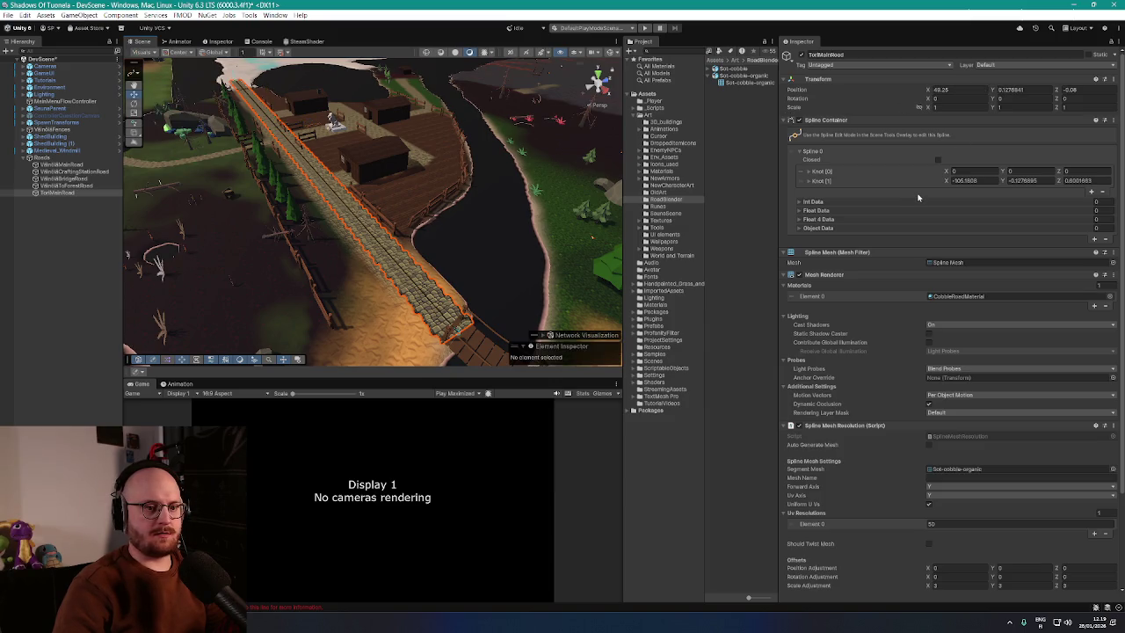
Step: Set Knot [1] Y to 0 in the Spline Container and check the levelled road
{"action": "left_click", "coordinate": [1044, 181]}
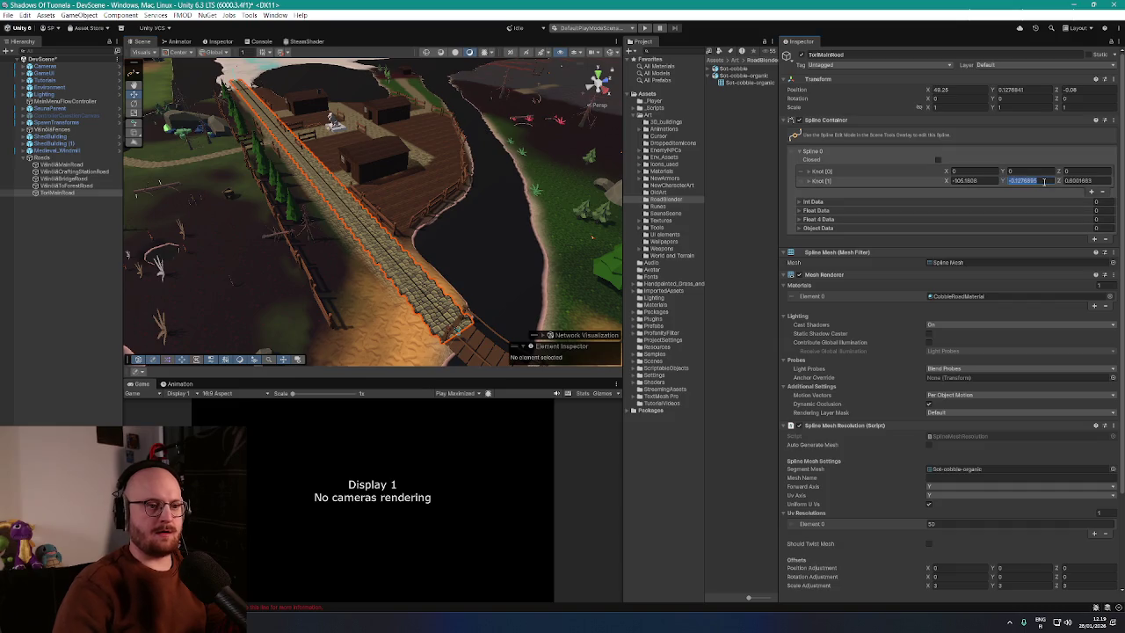
{"action": "type", "text": "0"}
{"action": "key", "text": "Return"}
{"action": "scroll", "coordinate": [442, 192], "scroll_direction": "up", "scroll_amount": 10}
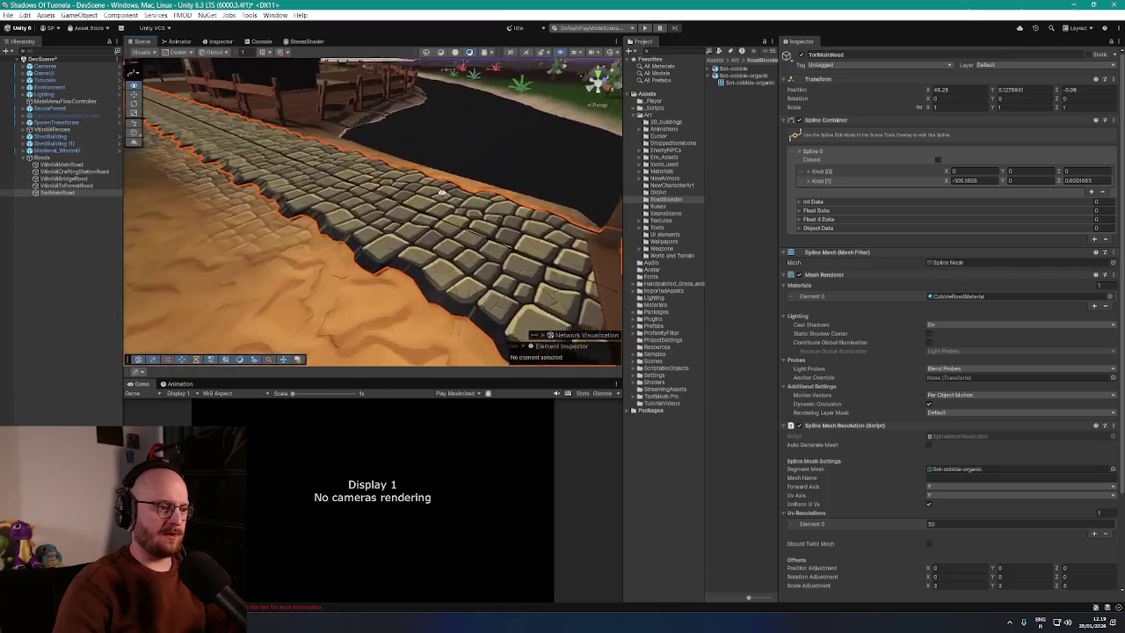
{"action": "mouse_move", "coordinate": [442, 192]}
{"action": "left_mouse_down"}
{"action": "mouse_move", "coordinate": [475, 182]}
{"action": "mouse_move", "coordinate": [275, 168]}
{"action": "left_mouse_up"}
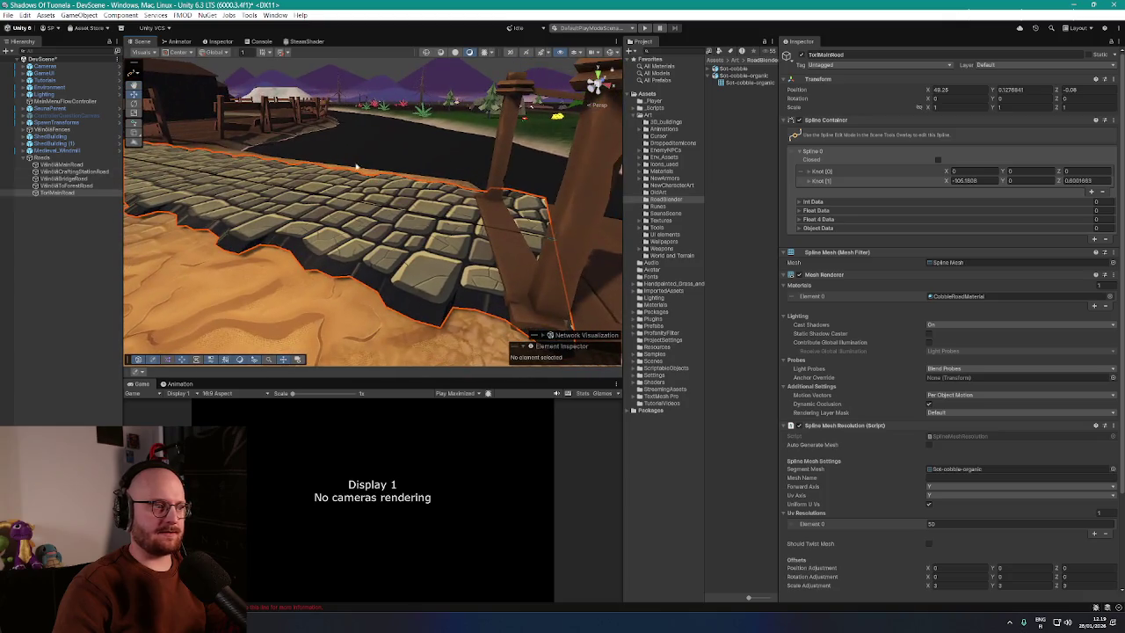
Step: Try several Position Y values (1, .1) for TorMainRoad in the Transform
{"action": "left_click", "coordinate": [138, 75]}
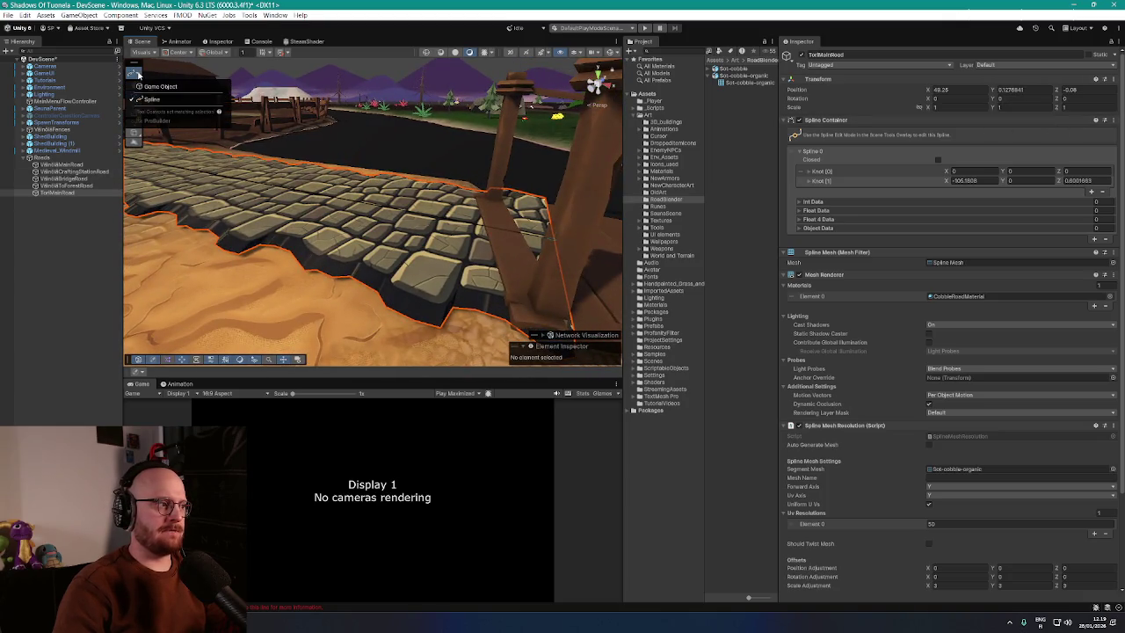
{"action": "left_click", "coordinate": [1036, 92]}
{"action": "key", "text": "BackSpace"}
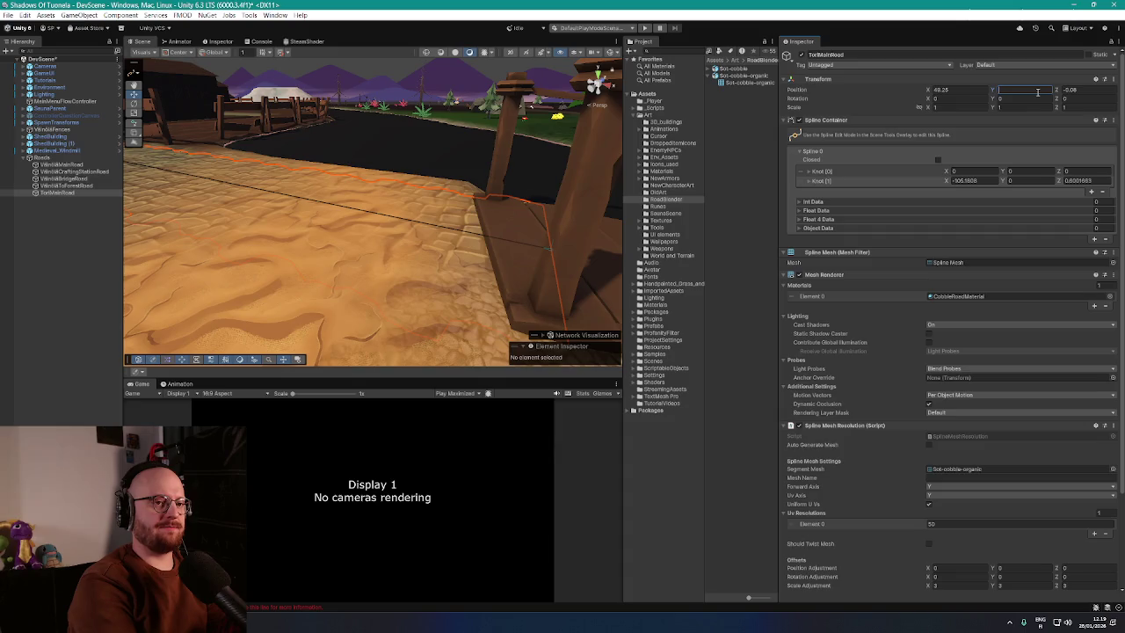
{"action": "type", "text": "1"}
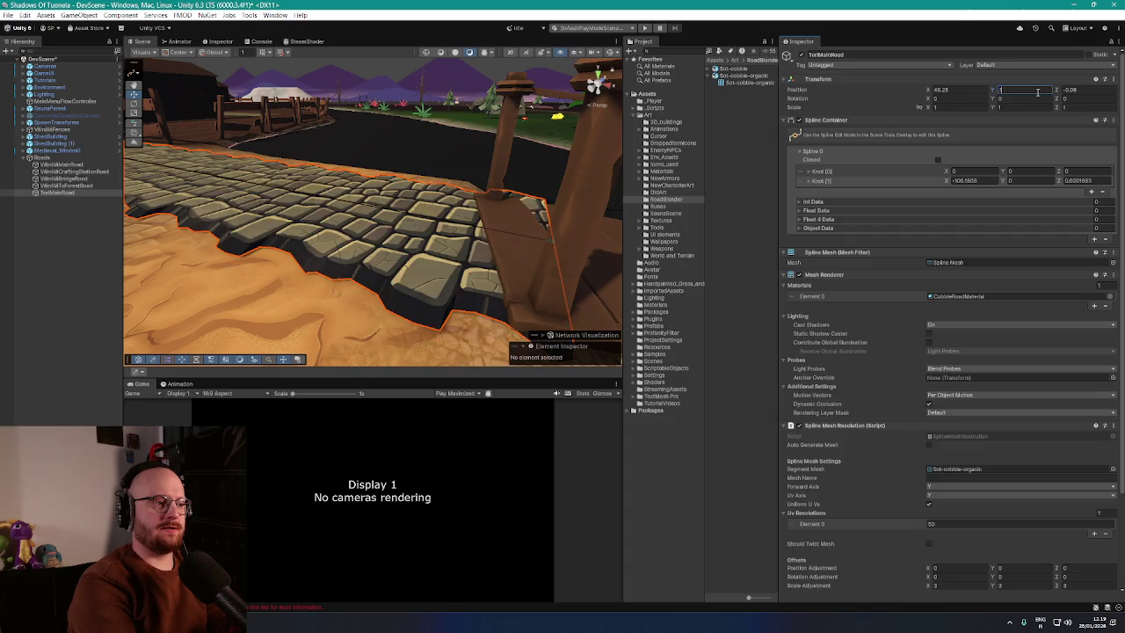
{"action": "key", "text": "BackSpace"}
{"action": "type", "text": ".1"}
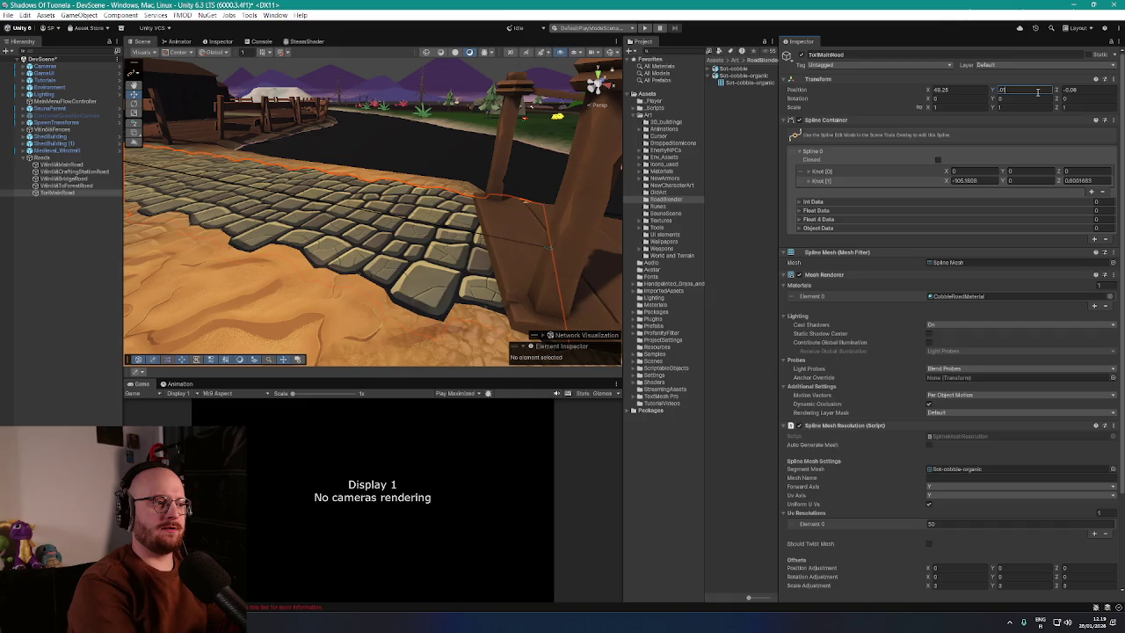
{"action": "key", "text": "BackSpace"}
{"action": "key", "text": "BackSpace"}
{"action": "key", "text": "BackSpace"}
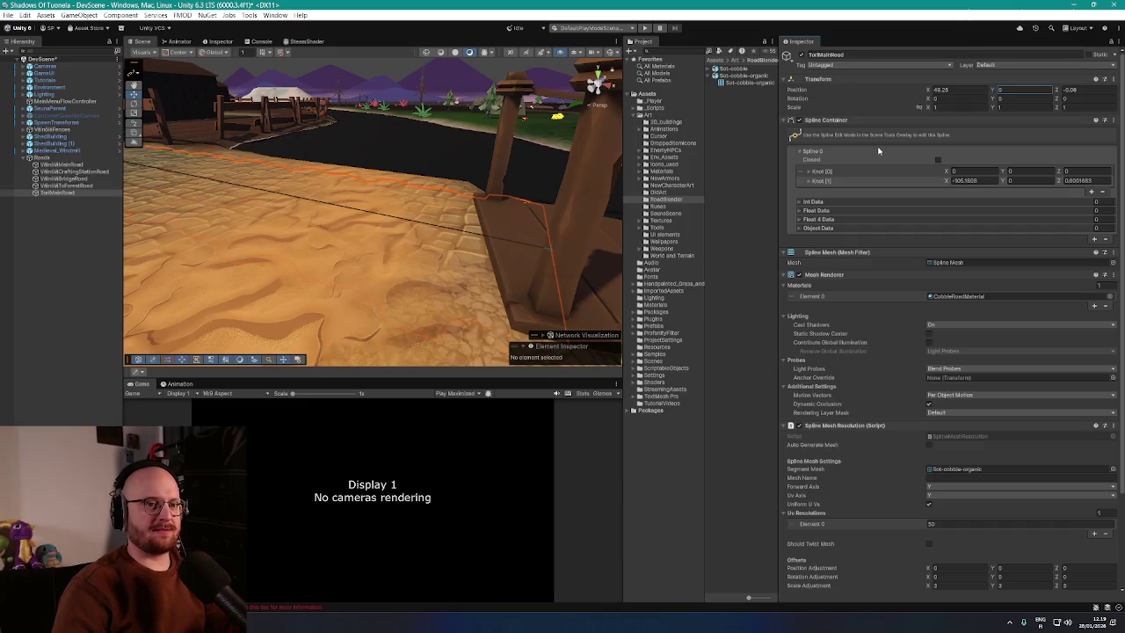
{"action": "left_click", "coordinate": [60, 192]}
{"action": "scroll", "coordinate": [335, 198], "scroll_direction": "up", "scroll_amount": 2}
{"action": "scroll", "coordinate": [336, 199], "scroll_direction": "down", "scroll_amount": 3}
Step: Set Position Y to 1, check the cobbles above the sand, then select the forest road
{"action": "left_click", "coordinate": [1011, 89]}
{"action": "type", "text": "1"}
{"action": "left_click_drag", "start_coordinate": [571, 142], "coordinate": [484, 108]}
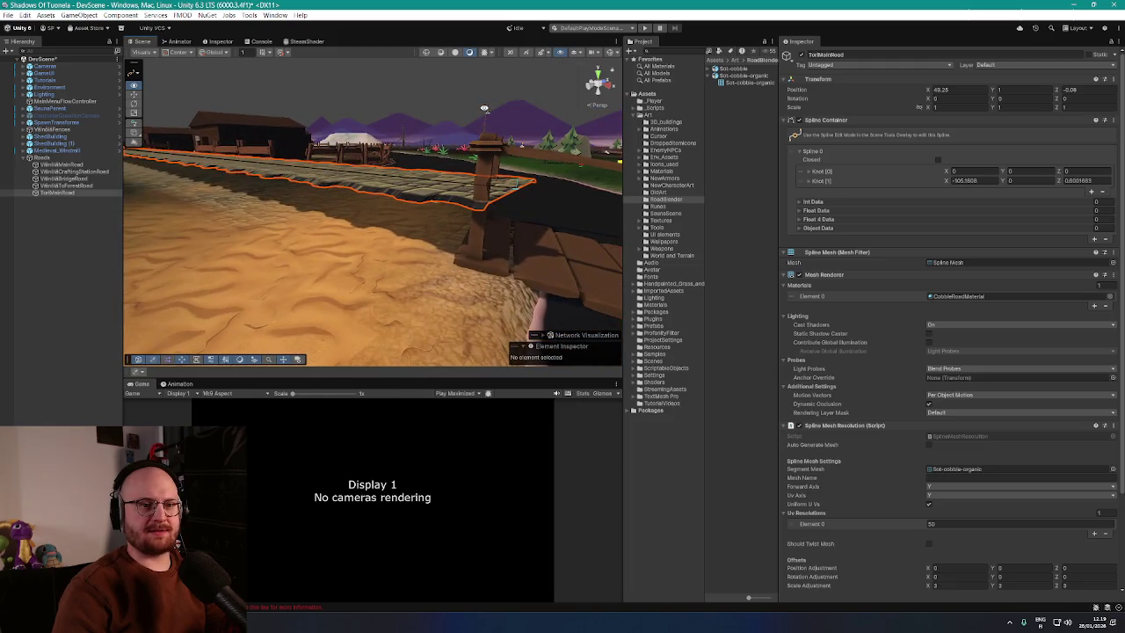
{"action": "left_click", "coordinate": [65, 186]}
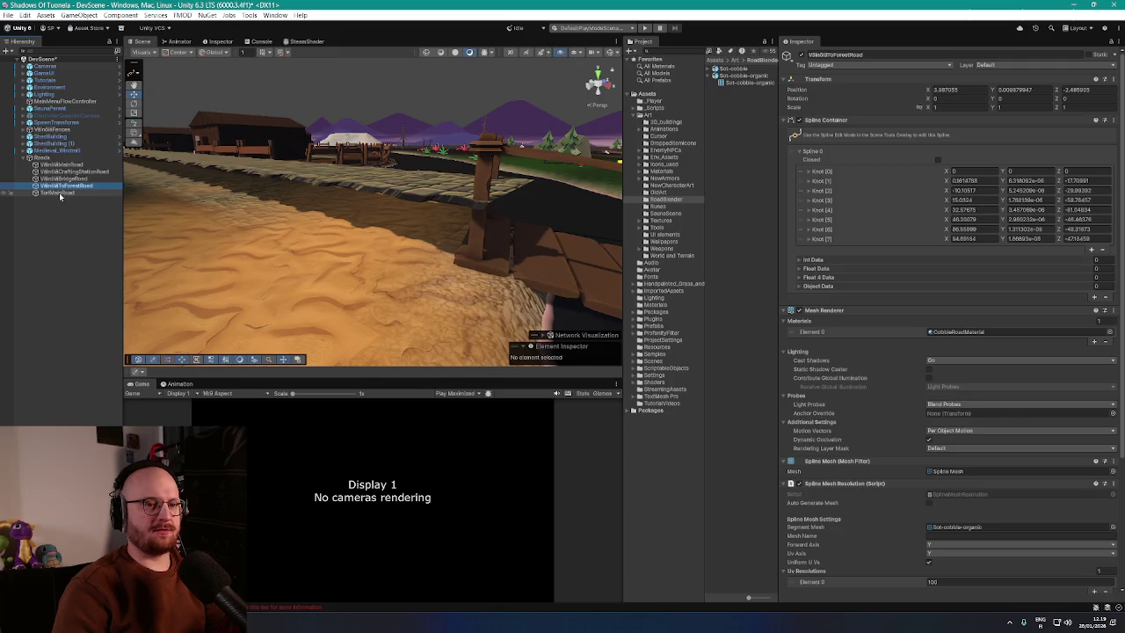
Step: Set TorMainRoad's Position Y back to 0, then switch the tool context to object and back to spline
{"action": "left_click", "coordinate": [58, 192]}
{"action": "type", "text": "0"}
{"action": "left_click", "coordinate": [1098, 92]}
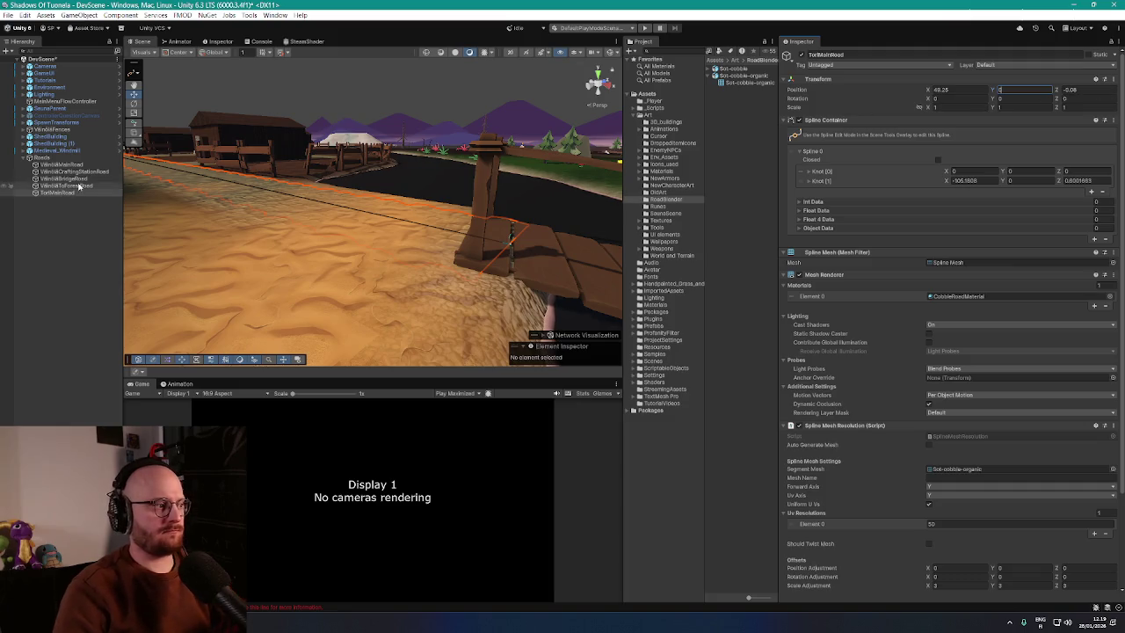
{"action": "mouse_move", "coordinate": [299, 202]}
{"action": "left_mouse_down"}
{"action": "mouse_move", "coordinate": [312, 199]}
{"action": "mouse_move", "coordinate": [290, 197]}
{"action": "left_mouse_up"}
{"action": "left_click", "coordinate": [135, 76]}
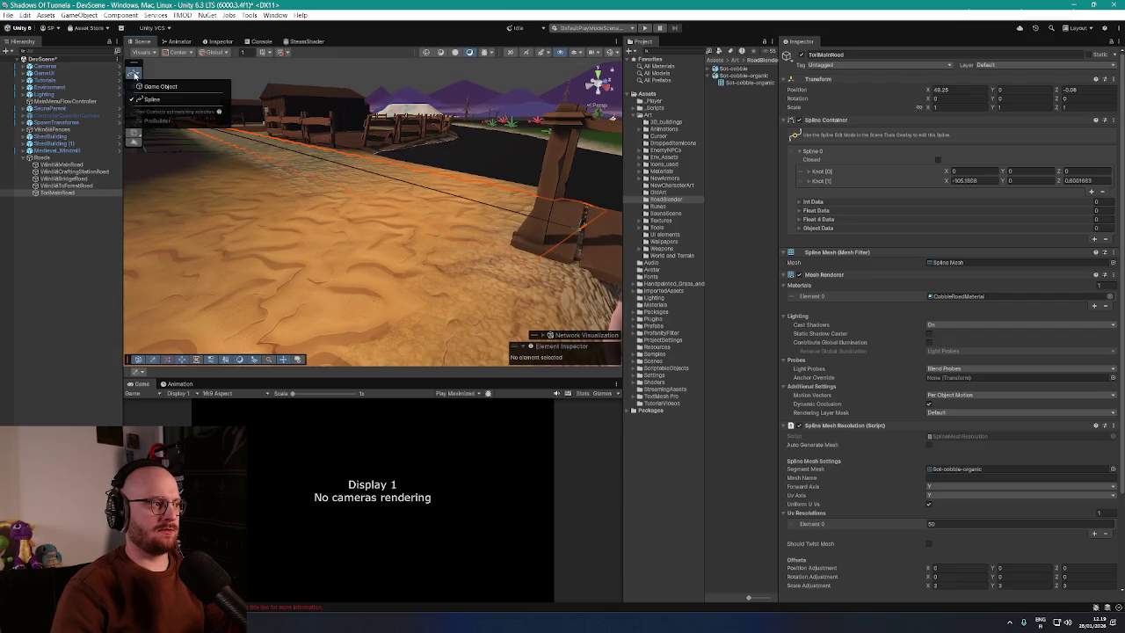
{"action": "left_click", "coordinate": [150, 87]}
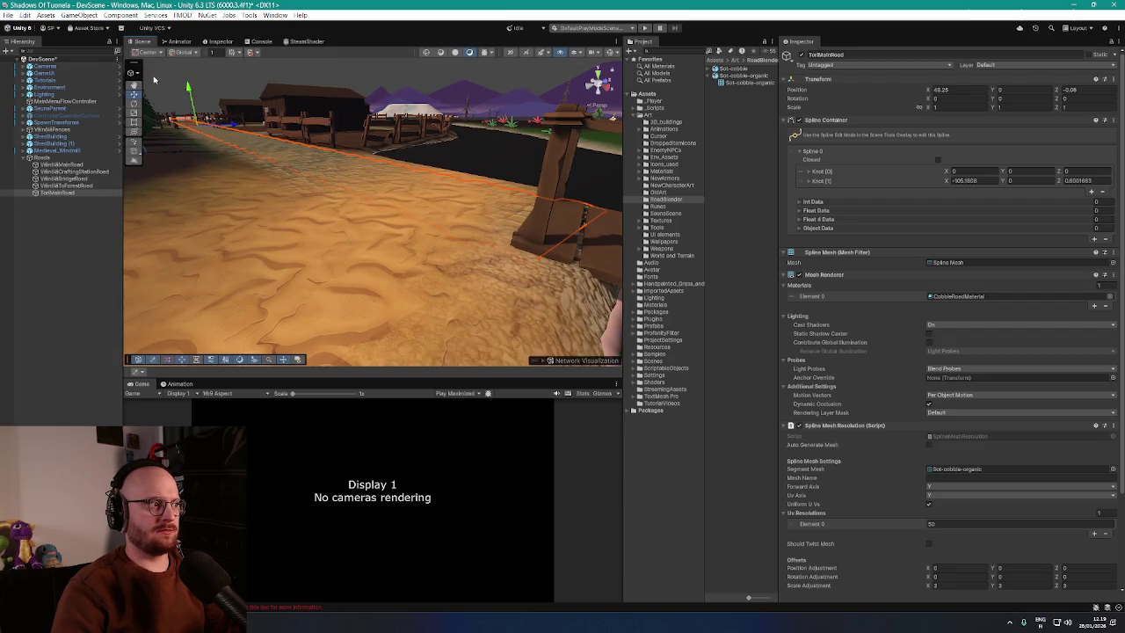
{"action": "left_click", "coordinate": [135, 76]}
{"action": "left_click", "coordinate": [151, 98]}
Step: Select the village-to-forest road to view its eight-knot spline and Sot-cobble-organic mesh at resolution 100
{"action": "scroll", "coordinate": [296, 187], "scroll_direction": "up", "scroll_amount": 3}
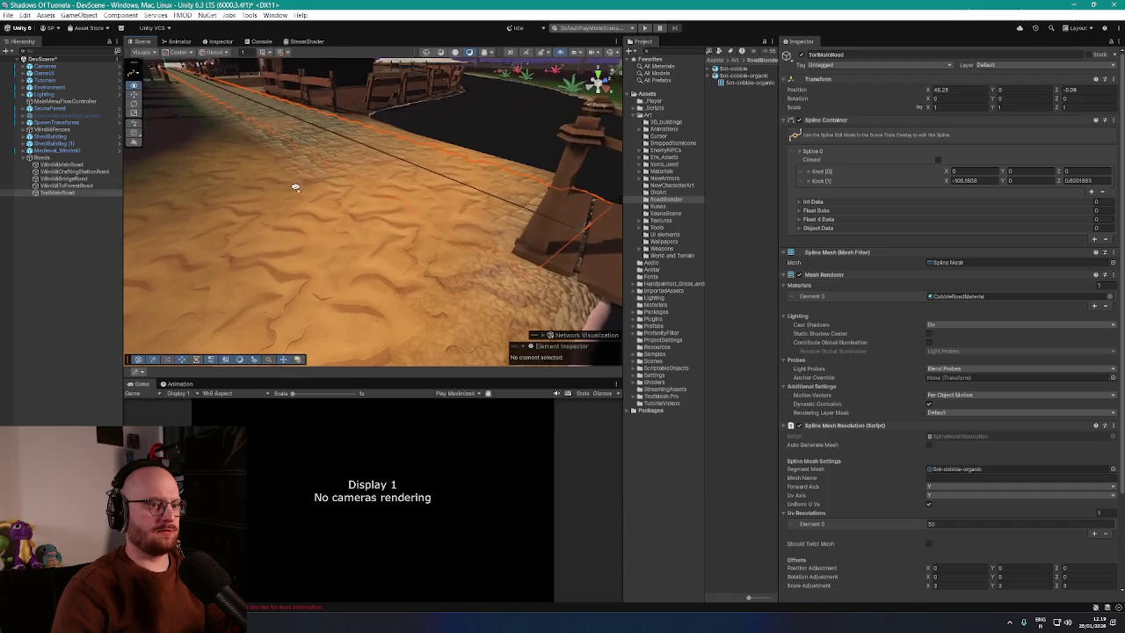
{"action": "scroll", "coordinate": [875, 398], "scroll_direction": "down", "scroll_amount": 3}
{"action": "scroll", "coordinate": [861, 395], "scroll_direction": "up", "scroll_amount": 3}
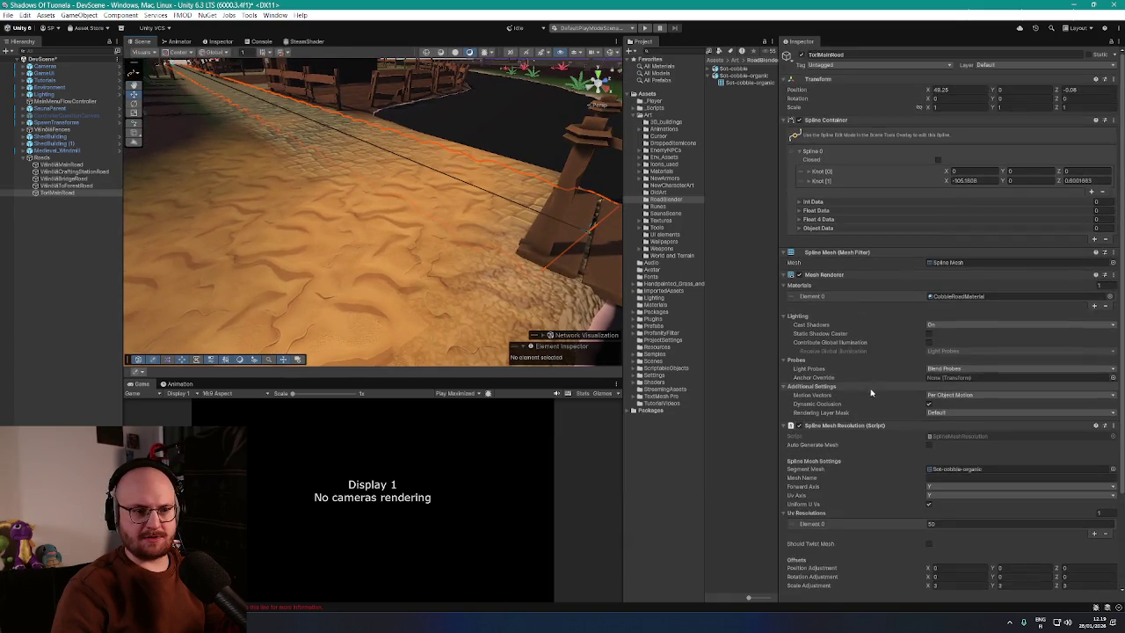
{"action": "left_click", "coordinate": [66, 185]}
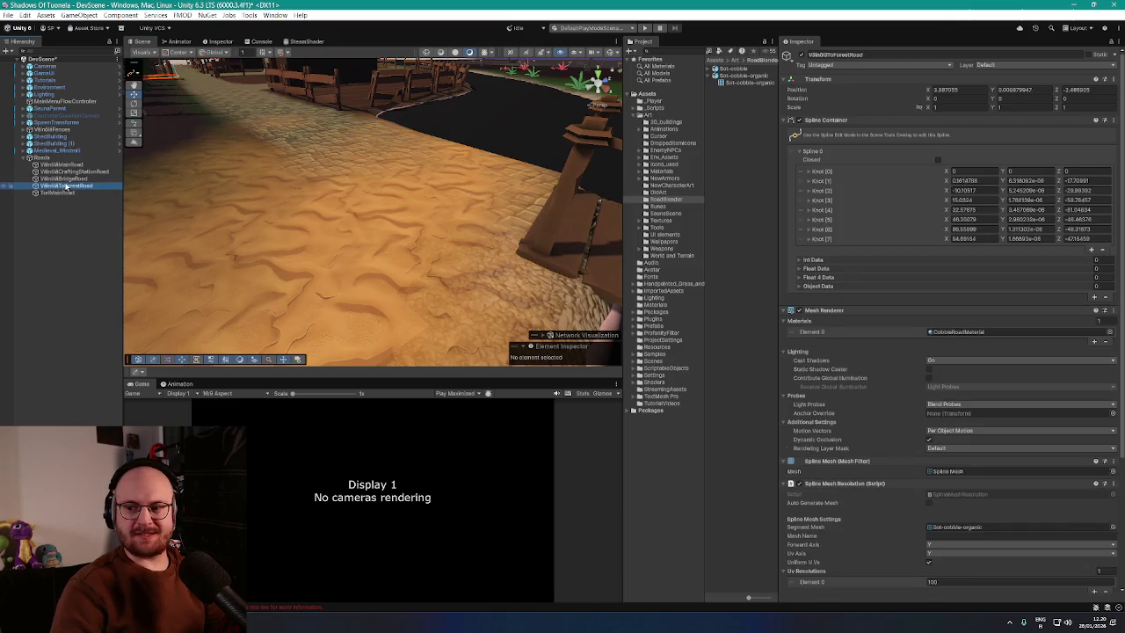
{"action": "left_click_drag", "start_coordinate": [475, 229], "coordinate": [560, 264]}
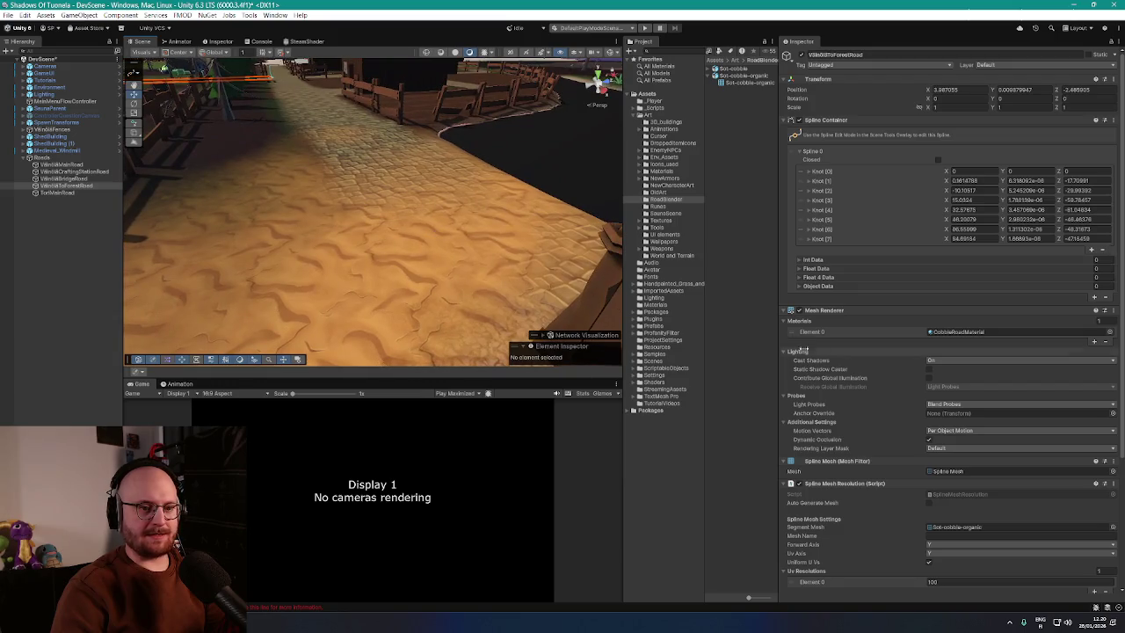
{"action": "scroll", "coordinate": [834, 346], "scroll_direction": "down", "scroll_amount": 5}
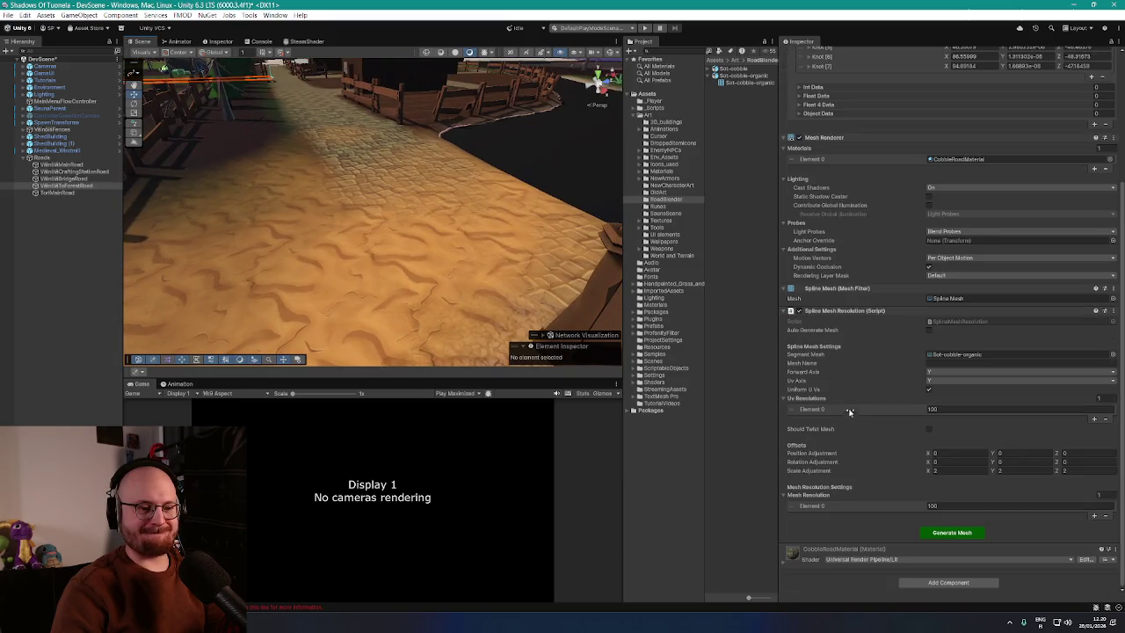